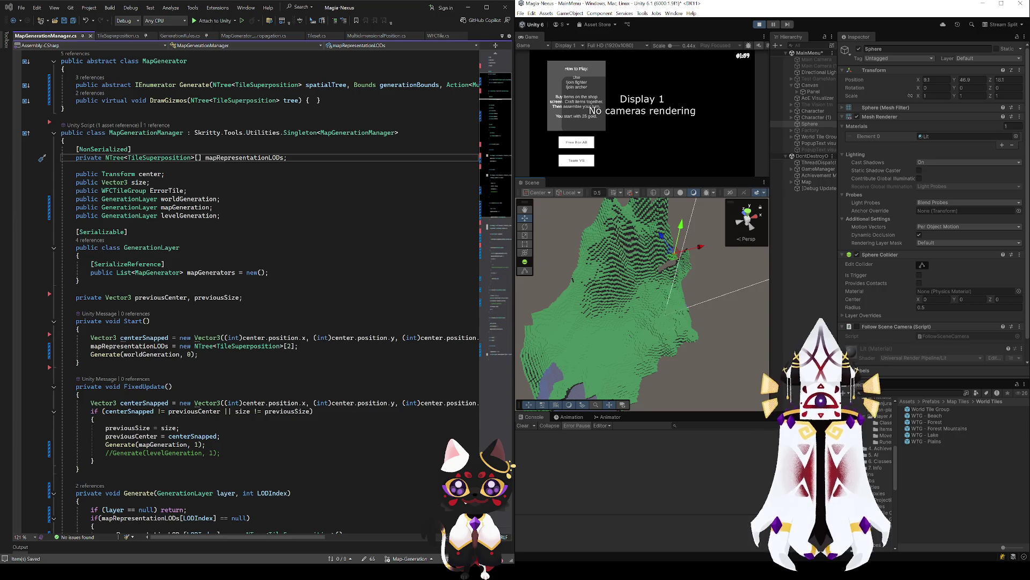
Alt+Tab from Unity to the maximized Obsidian window showing the Map Generator canvas.
key("alt+Tab")
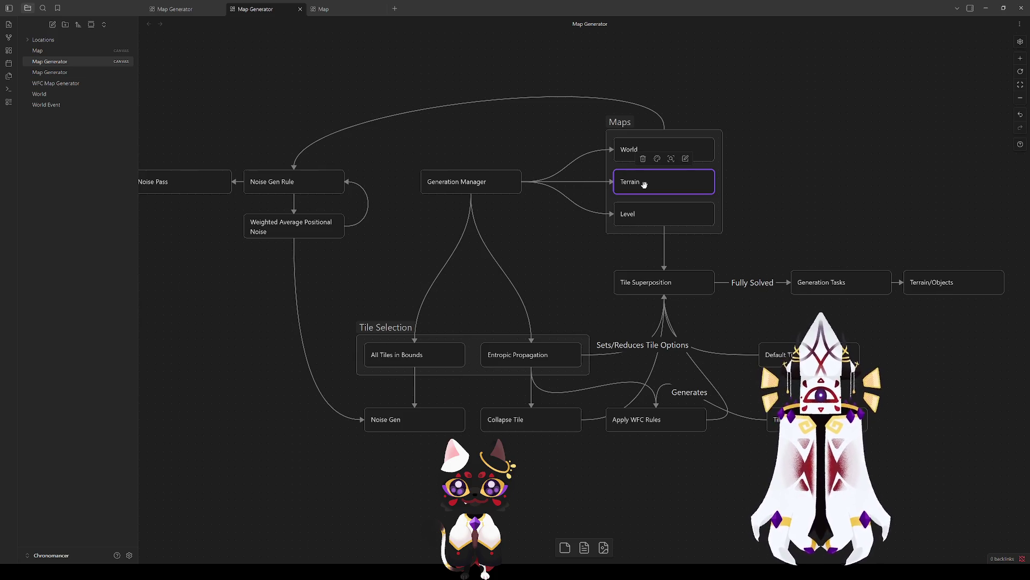
Merge the Terrain and Level cards into one 'Terrain / Level' card and shrink the Maps group to fit.
left_click(651, 214)
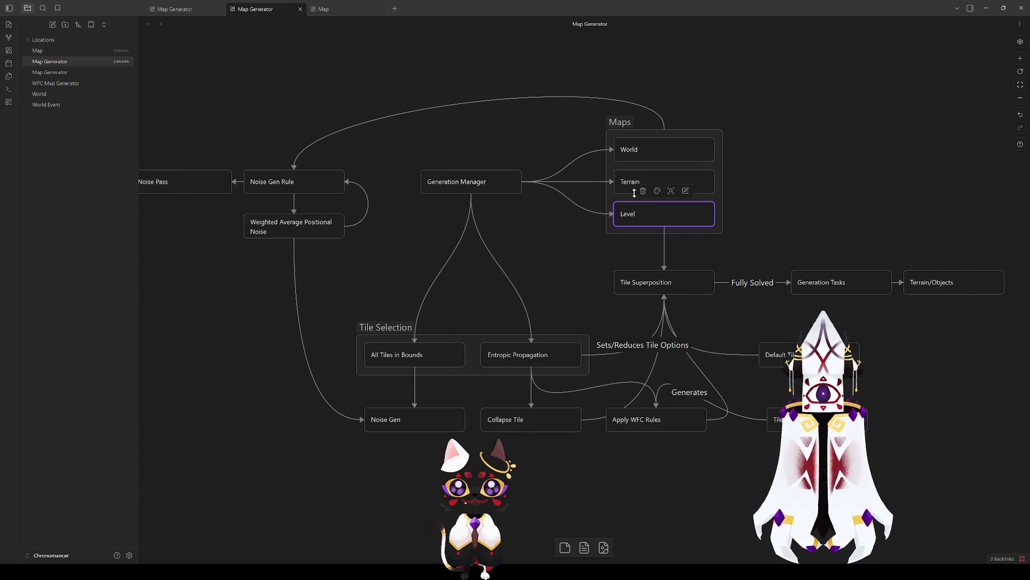
double_click(630, 177)
type("/ Level")
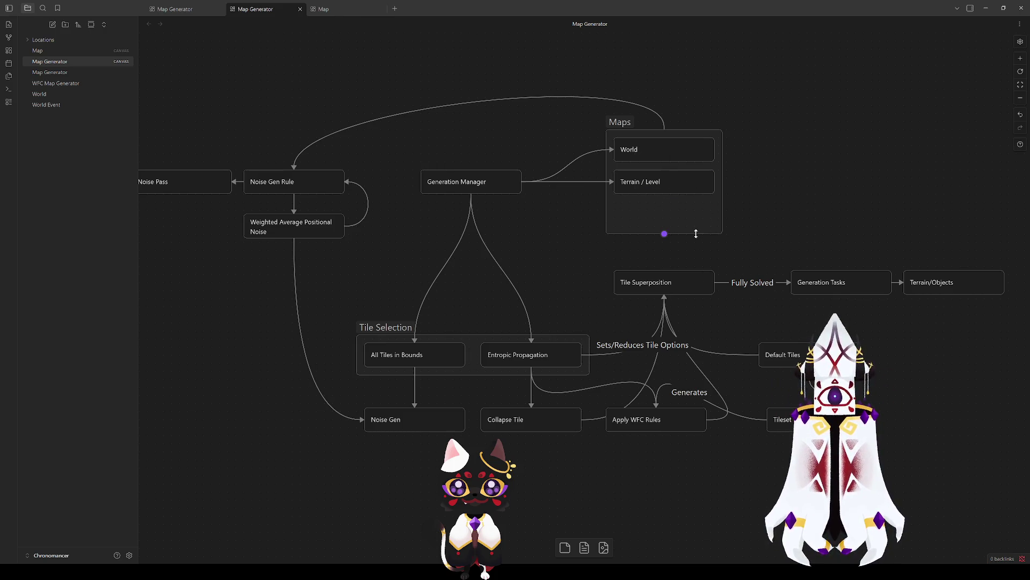
left_click_drag(696, 233, 693, 205)
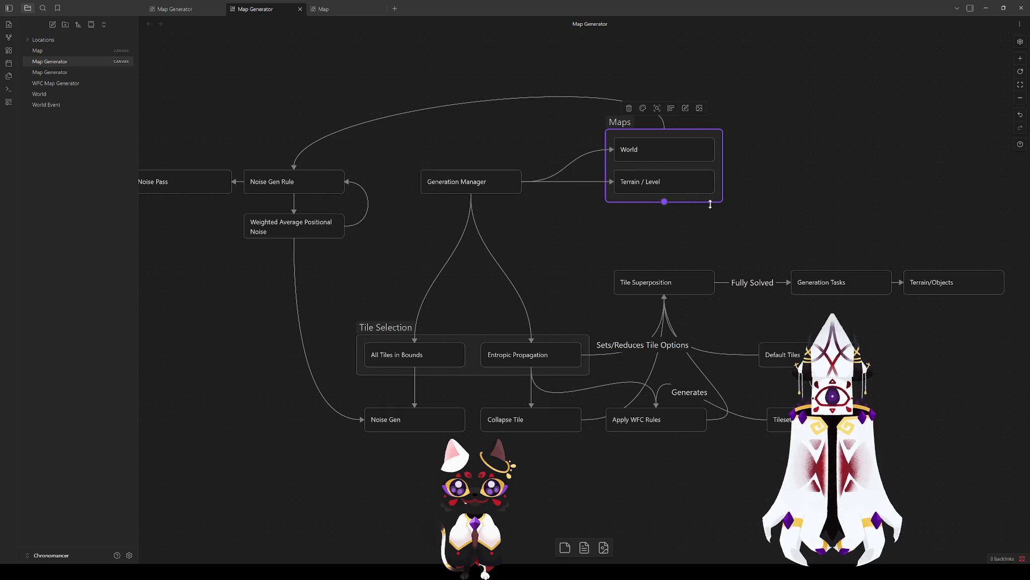
Reposition the Maps group and connect it with an arrow to Tile Superposition, aligned beneath.
mouse_move(759, 219)
left_mouse_down()
mouse_move(590, 120)
mouse_move(621, 130)
mouse_move(624, 162)
mouse_move(613, 148)
left_mouse_up()
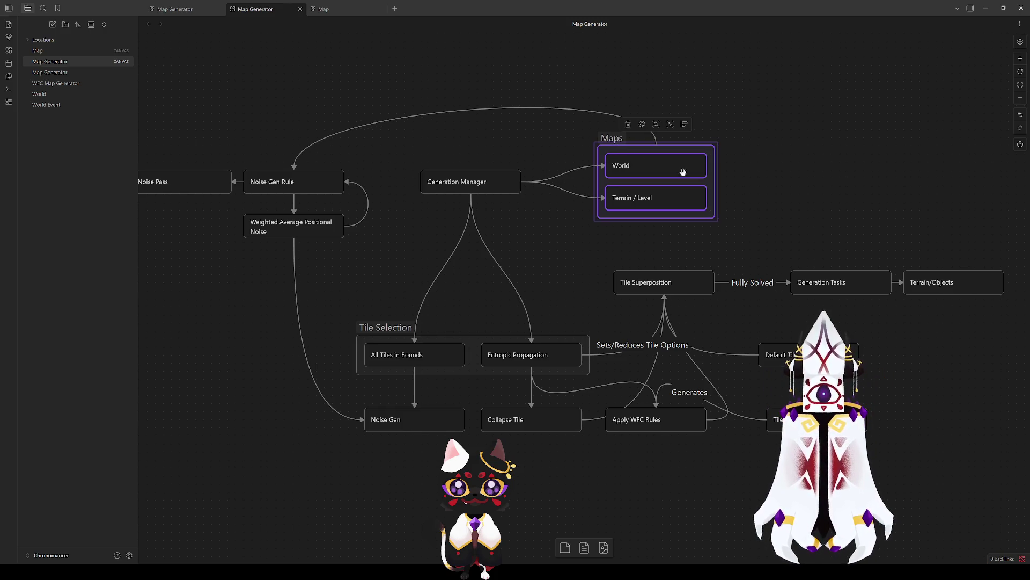
left_click(643, 253)
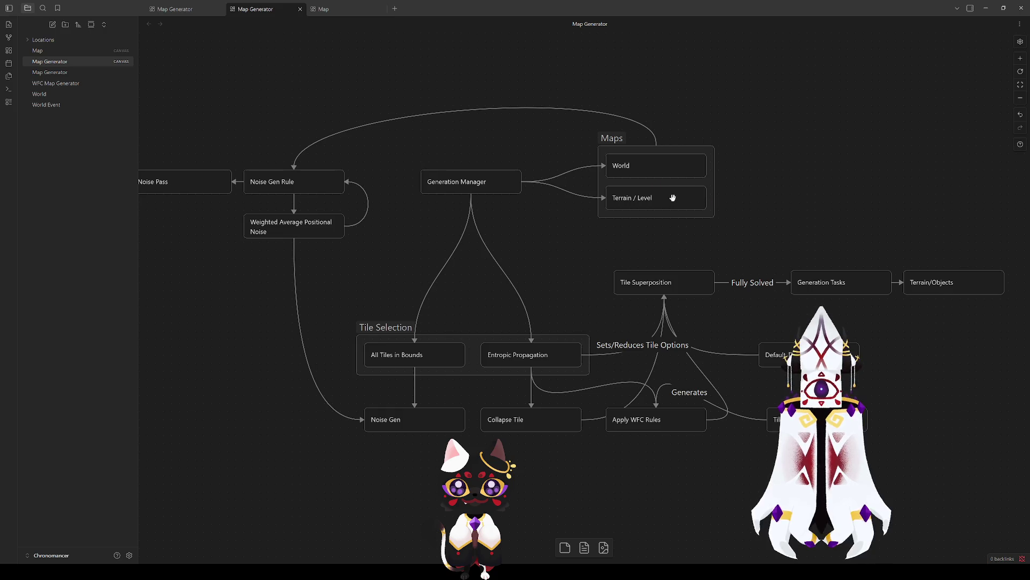
mouse_move(656, 218)
left_mouse_down()
mouse_move(653, 266)
mouse_move(677, 278)
left_mouse_up()
left_click(781, 241)
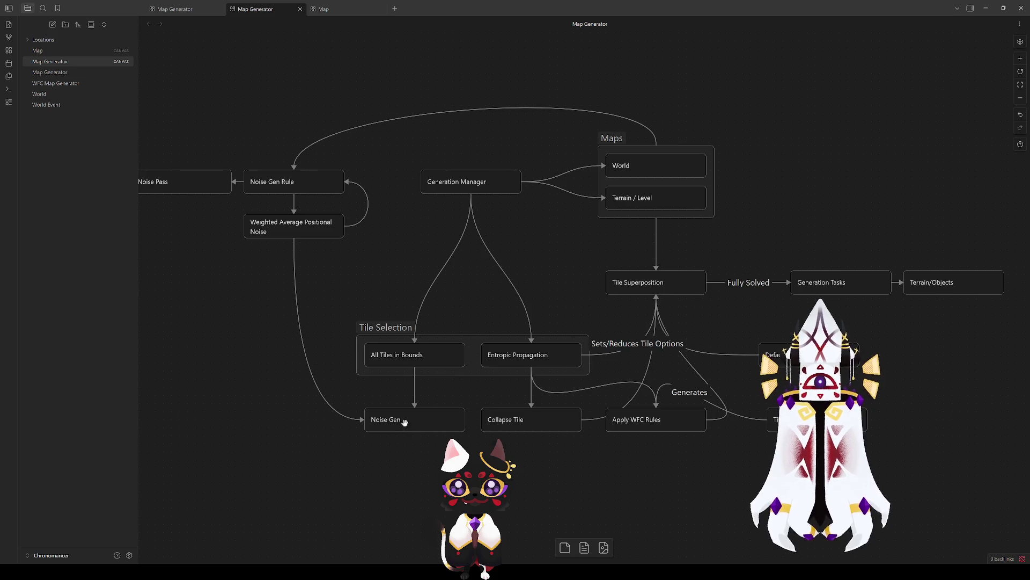
Group Apply WFC Rules, Collapse Tile and Noise Gen as 'Generation Rules', and nudge Tileset upward.
left_click(674, 419)
left_click(536, 419, "shift")
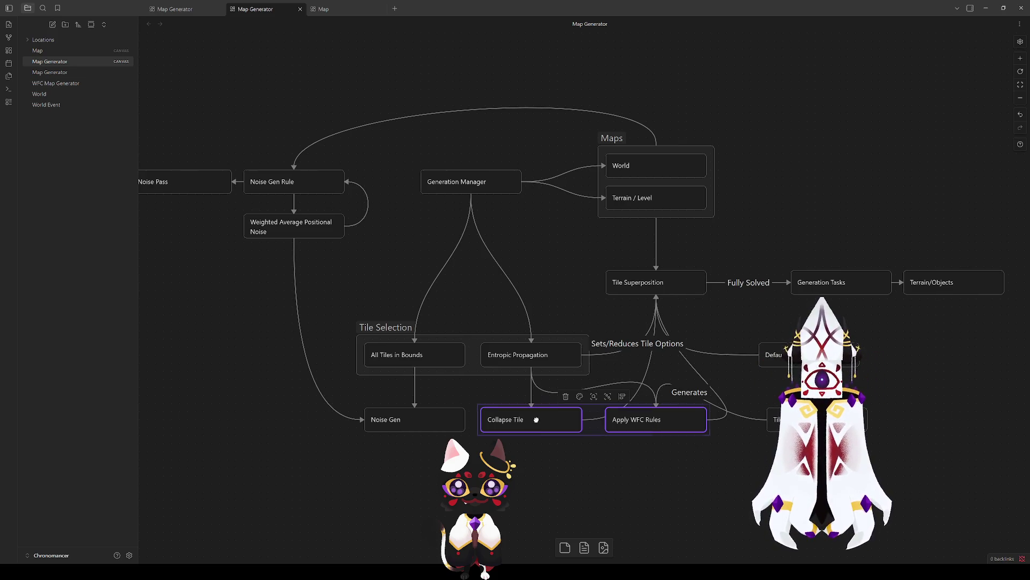
left_click(436, 425, "shift")
left_click(554, 397)
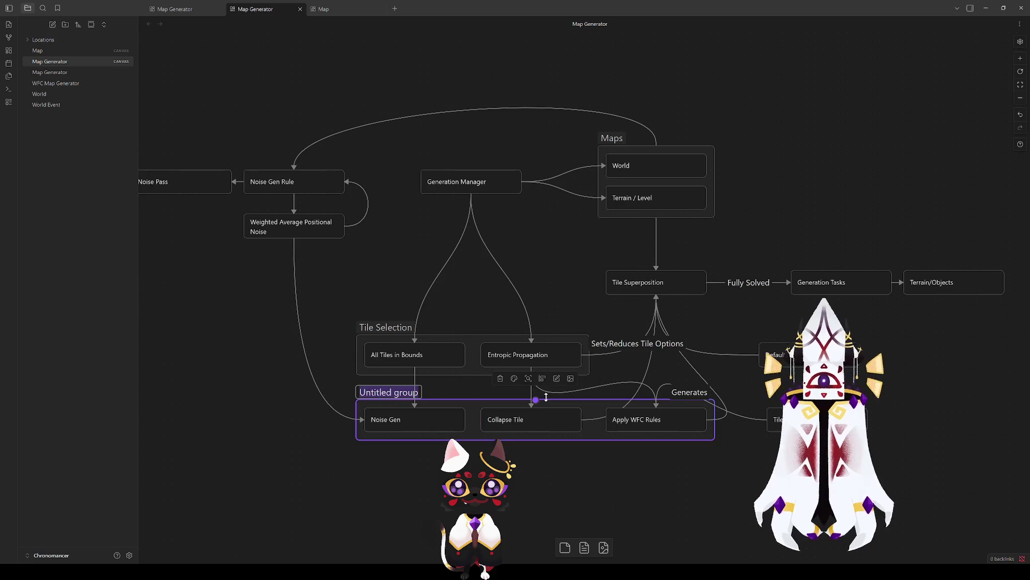
type("Ge")
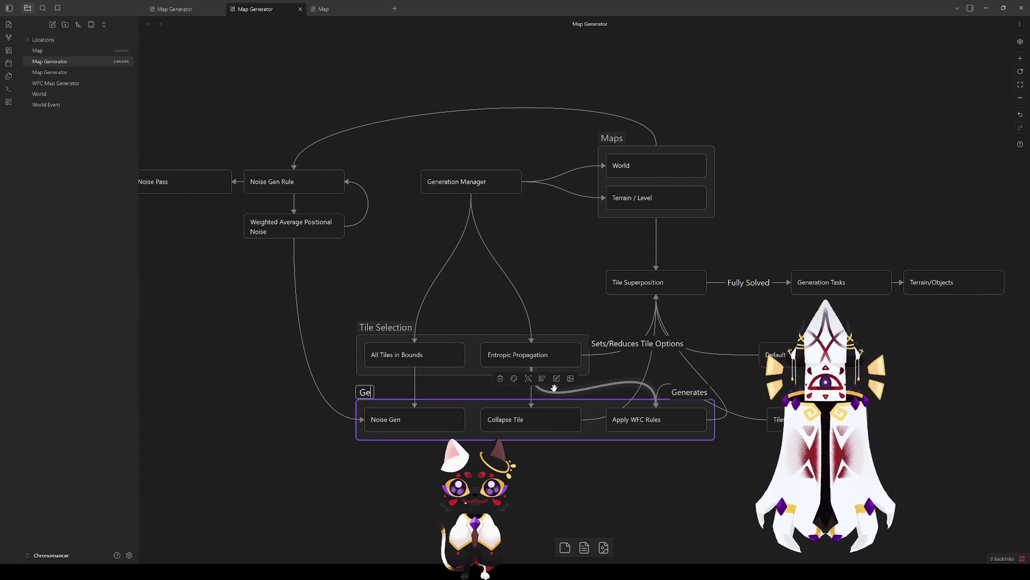
type("neration Rules")
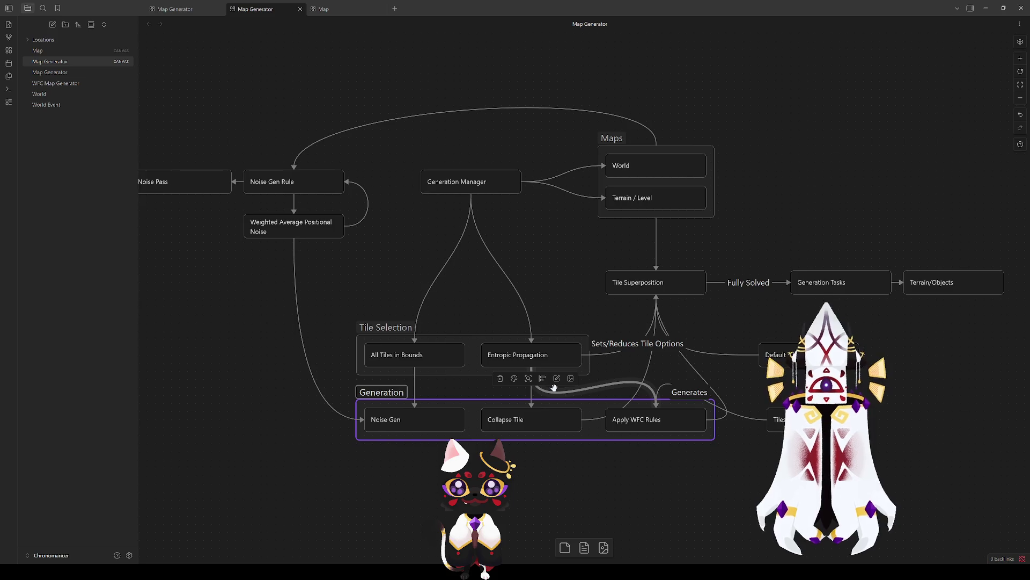
left_click(609, 449)
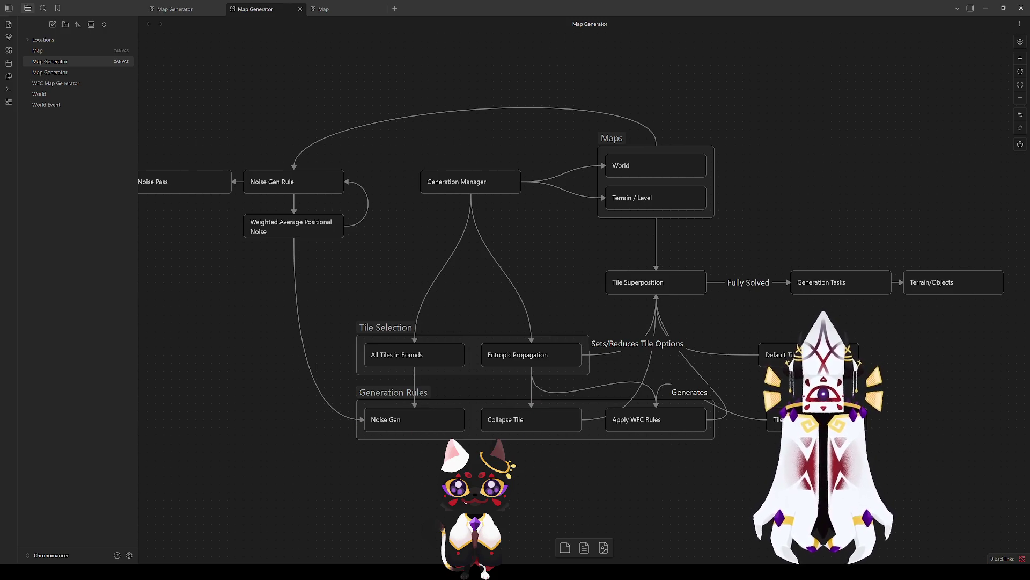
left_click_drag(778, 420, 778, 394)
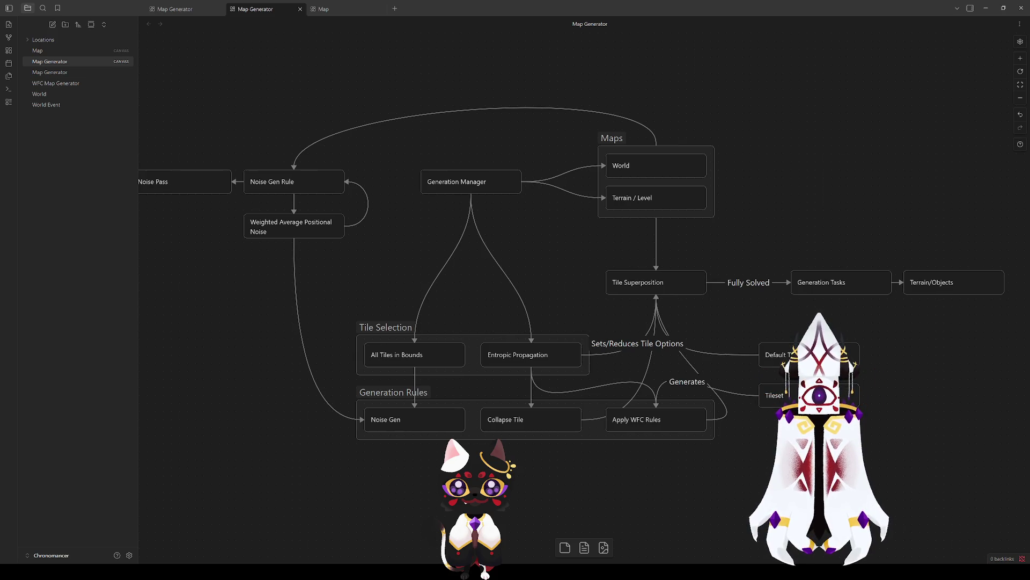
Move the three noise cards further to the right.
scroll(368, 295, "up", 1)
scroll(368, 295, "left", 1)
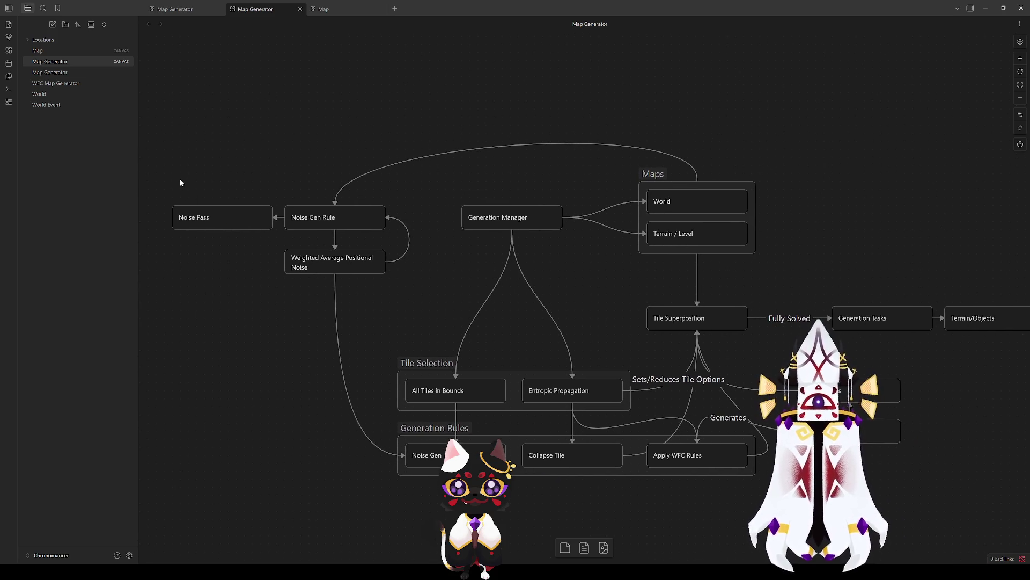
left_click_drag(180, 183, 360, 296)
mouse_move(363, 223)
left_mouse_down()
mouse_move(409, 215)
mouse_move(410, 273)
mouse_move(411, 259)
left_mouse_up()
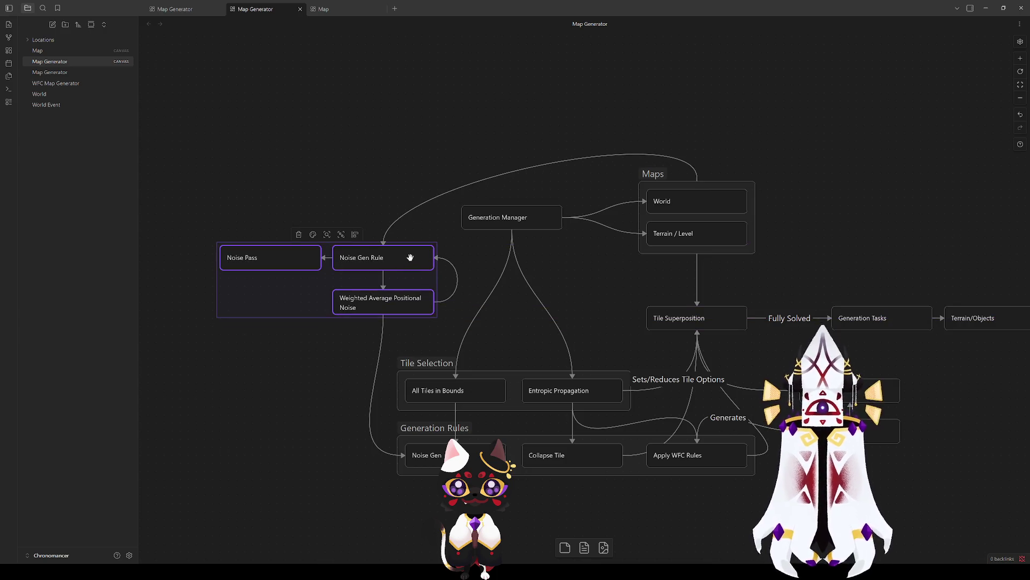
left_click(284, 345)
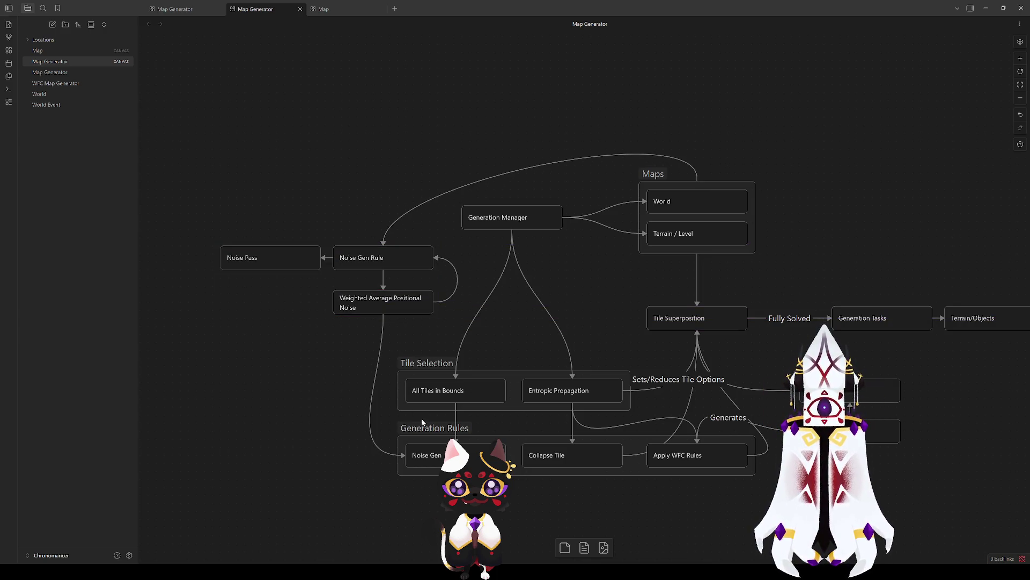
Recentre the diagram and shift Generation Manager with the Maps group downward.
mouse_move(558, 322)
left_mouse_down()
mouse_move(556, 285)
mouse_move(532, 249)
mouse_move(513, 271)
left_mouse_up()
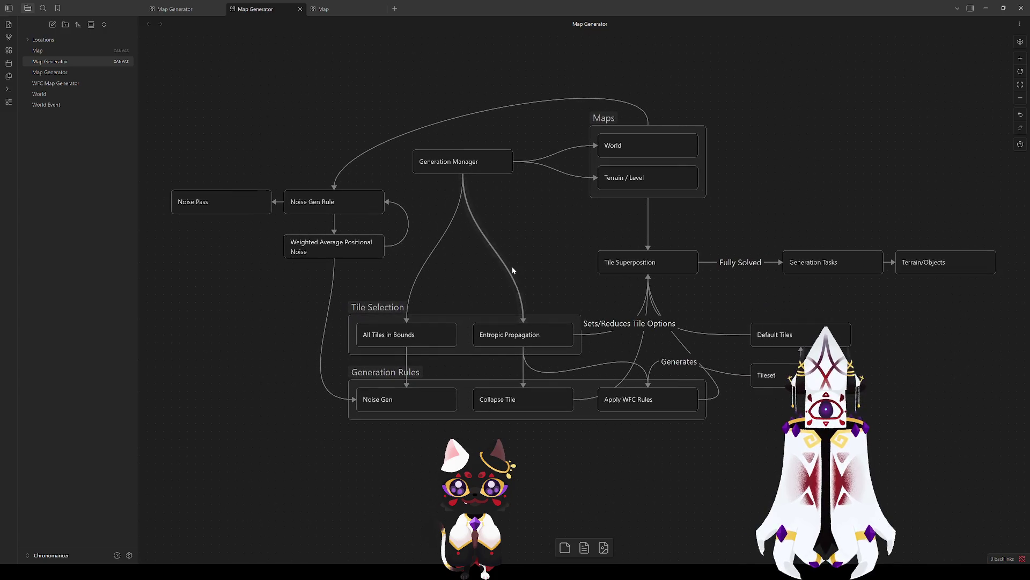
mouse_move(751, 217)
left_mouse_down()
mouse_move(595, 165)
mouse_move(401, 131)
left_mouse_up()
left_click_drag(467, 158, 469, 202)
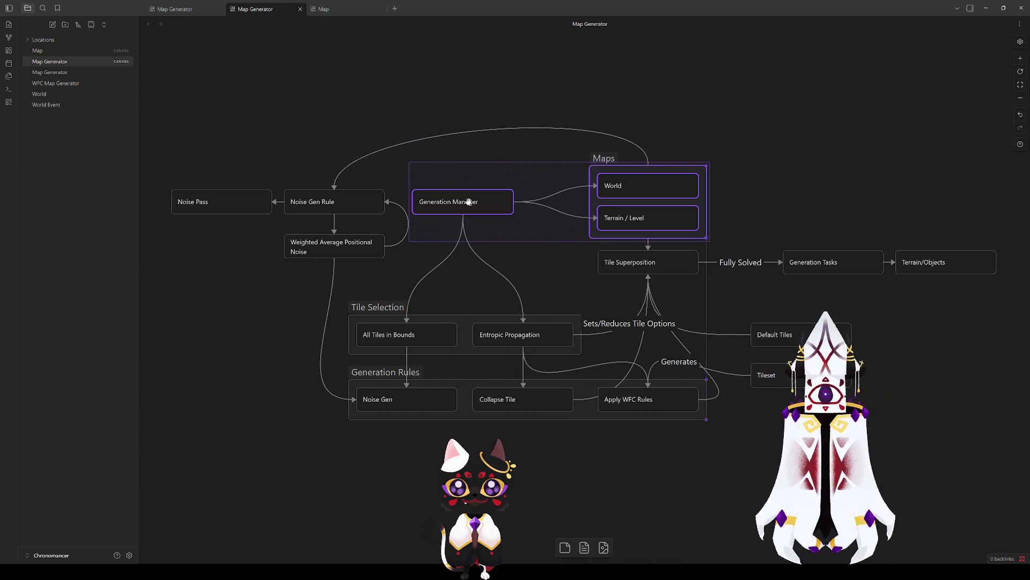
left_click(471, 155)
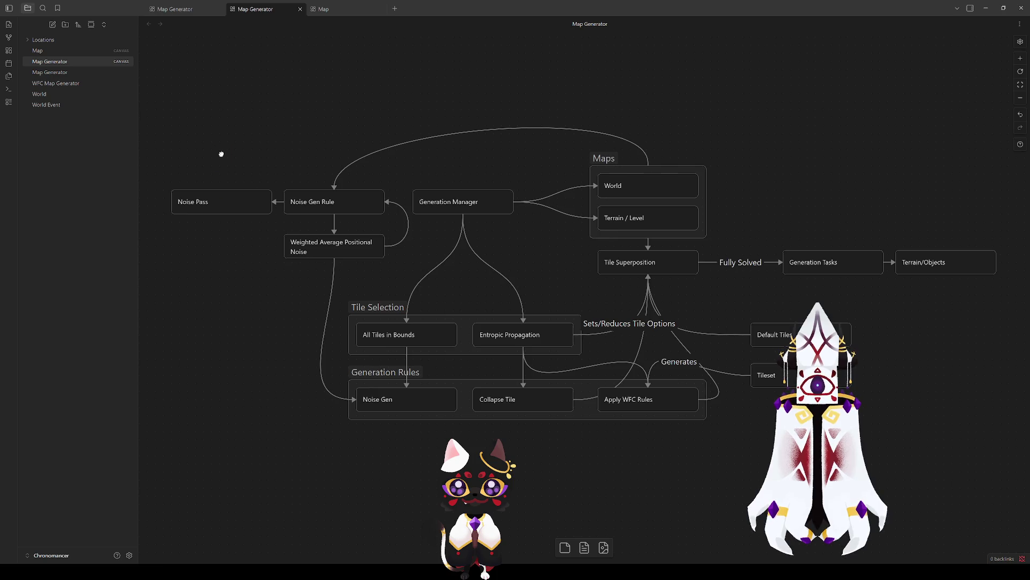
Lower the three noise cards slightly, then minimize Obsidian to return to Unity.
left_click_drag(221, 154, 338, 260)
left_click_drag(324, 208, 321, 230)
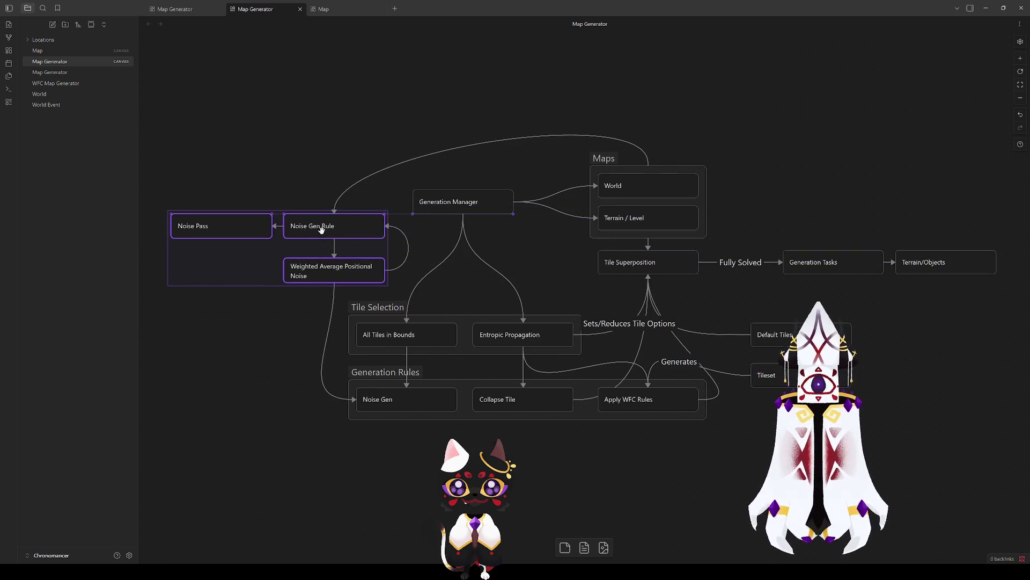
left_click(310, 288)
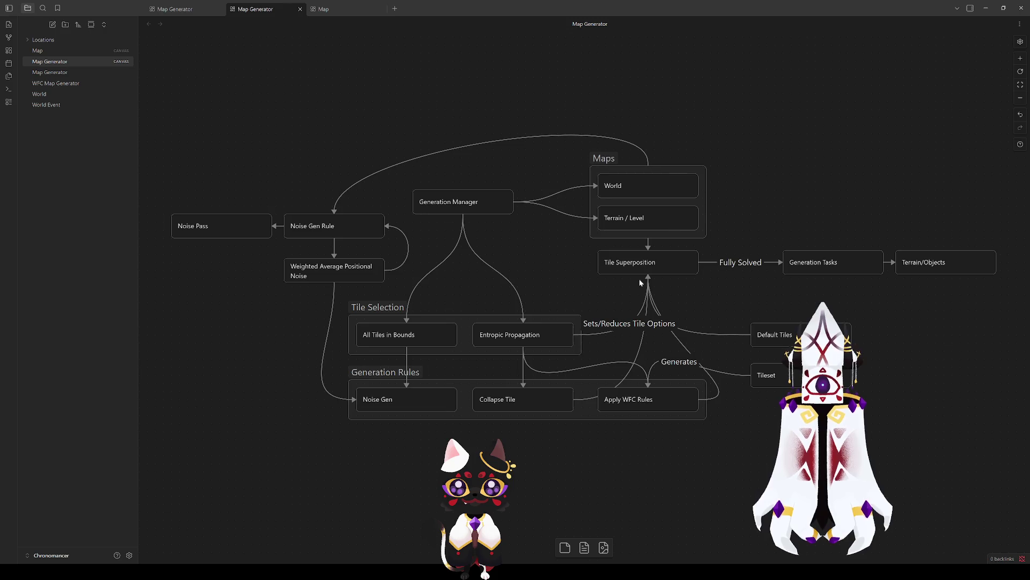
left_click(986, 9)
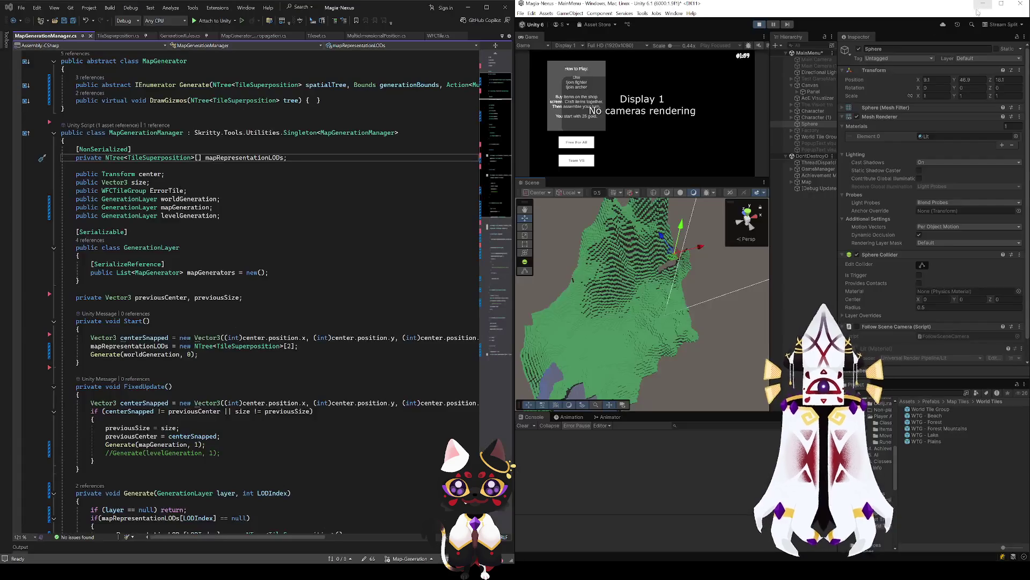
mouse_move(722, 292)
left_mouse_down()
mouse_move(686, 264)
mouse_move(732, 211)
left_mouse_up()
left_click(808, 182)
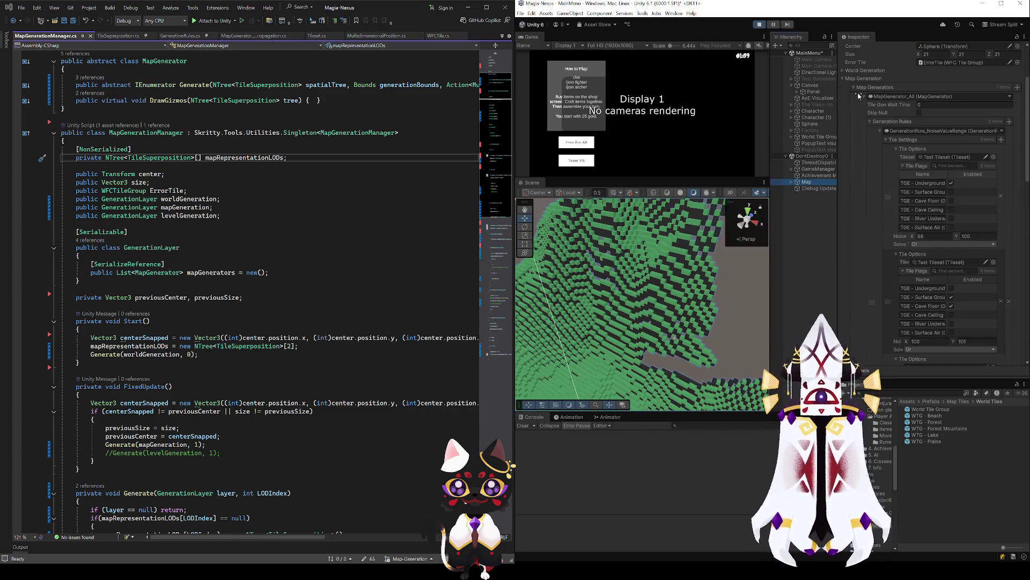
scroll(872, 178, "down", 4)
scroll(876, 186, "up", 3)
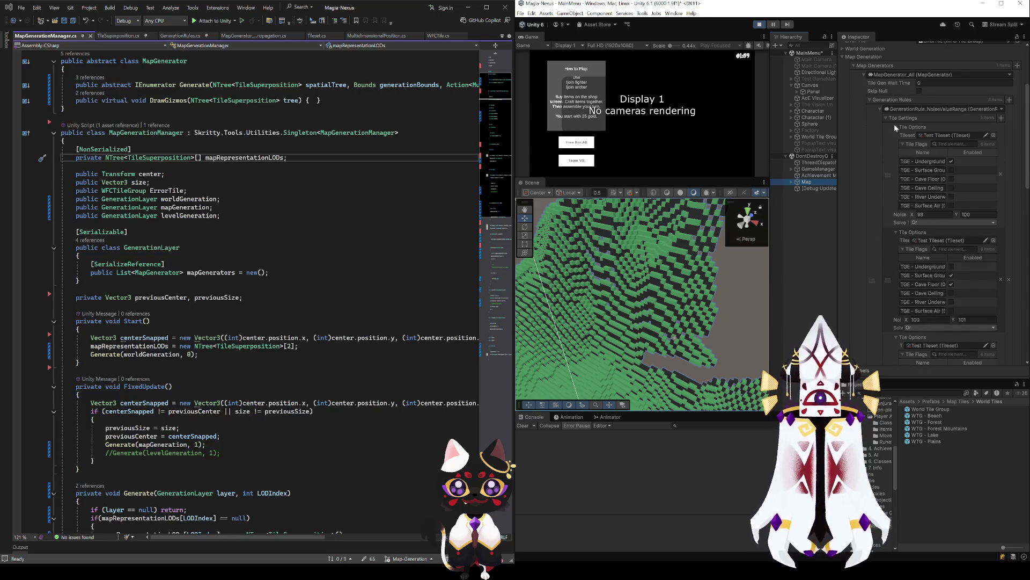
left_click(897, 127)
left_click(895, 152)
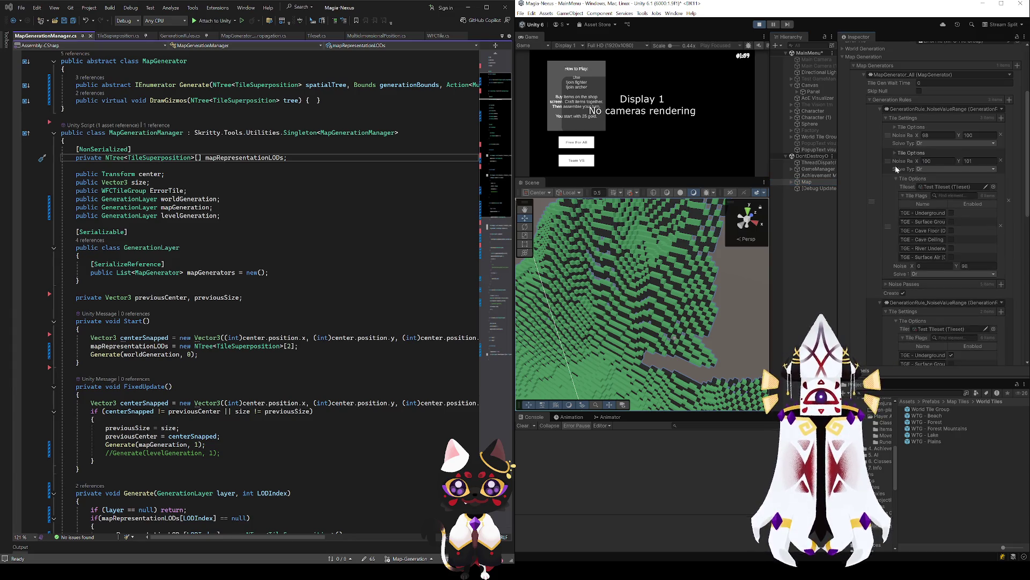
left_click(895, 179)
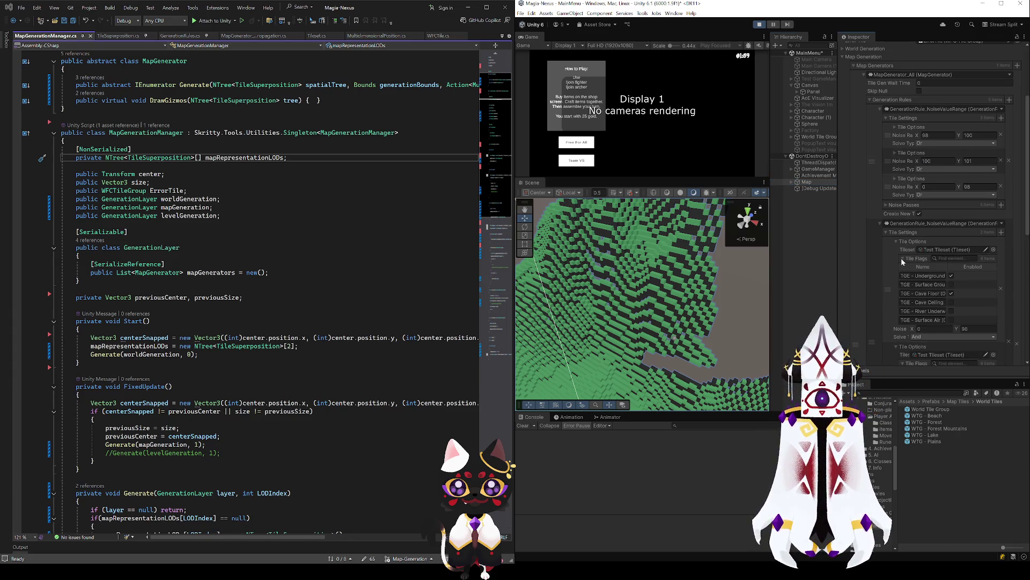
left_click(897, 242)
left_click(896, 267)
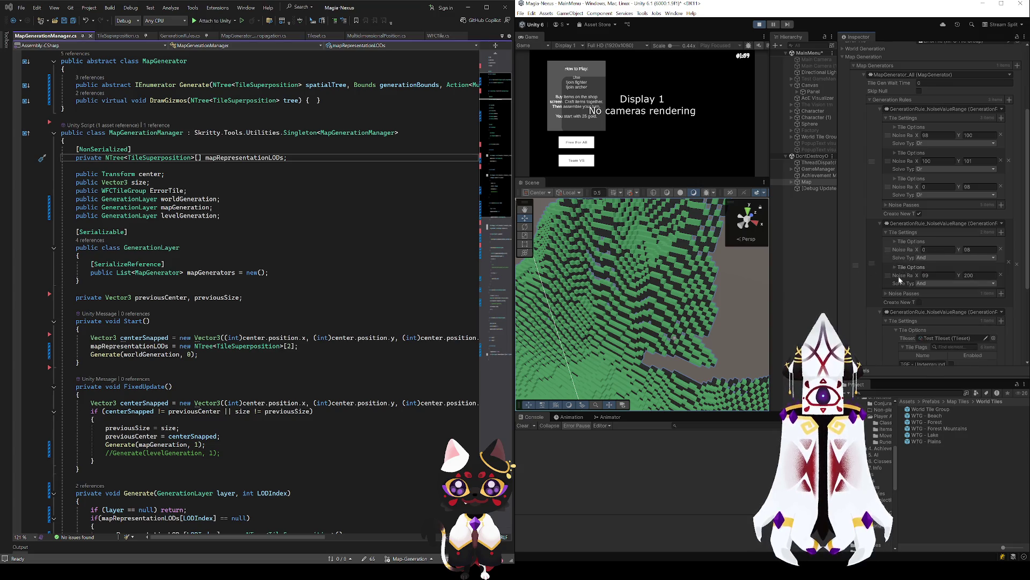
scroll(901, 311, "down", 3)
left_click(898, 265)
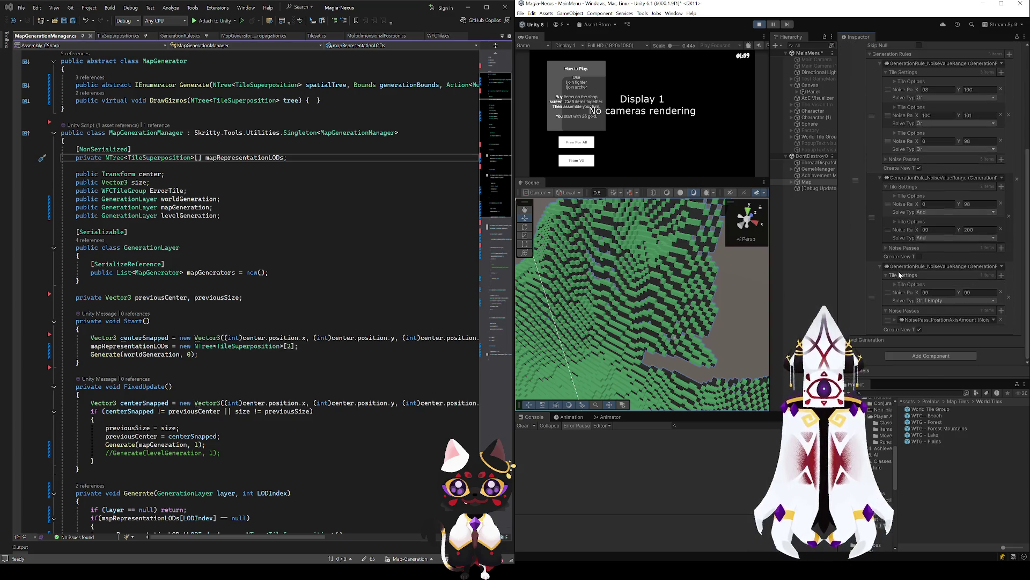
scroll(898, 305, "up", 5)
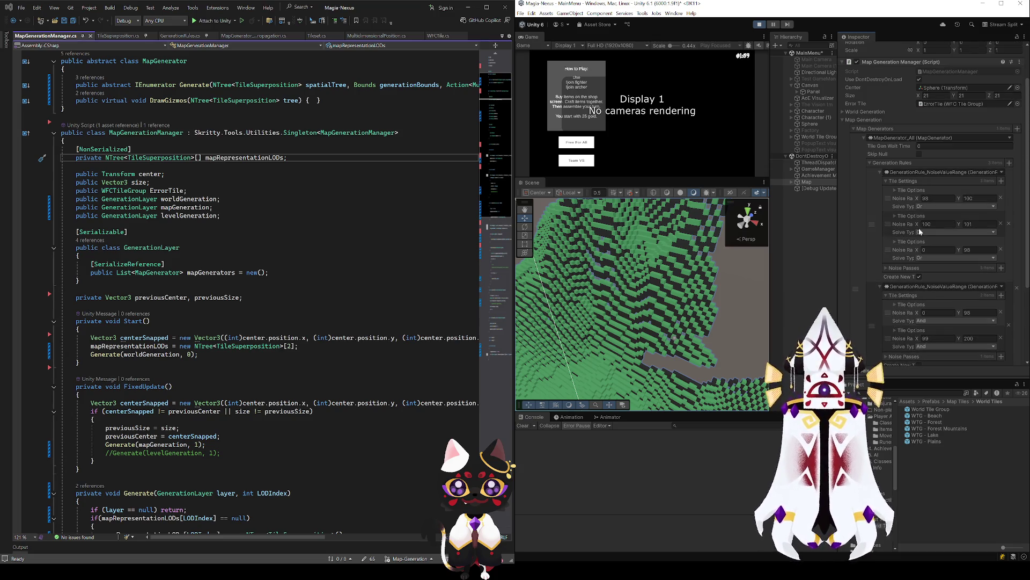
scroll(907, 226, "down", 3)
scroll(902, 268, "down", 2)
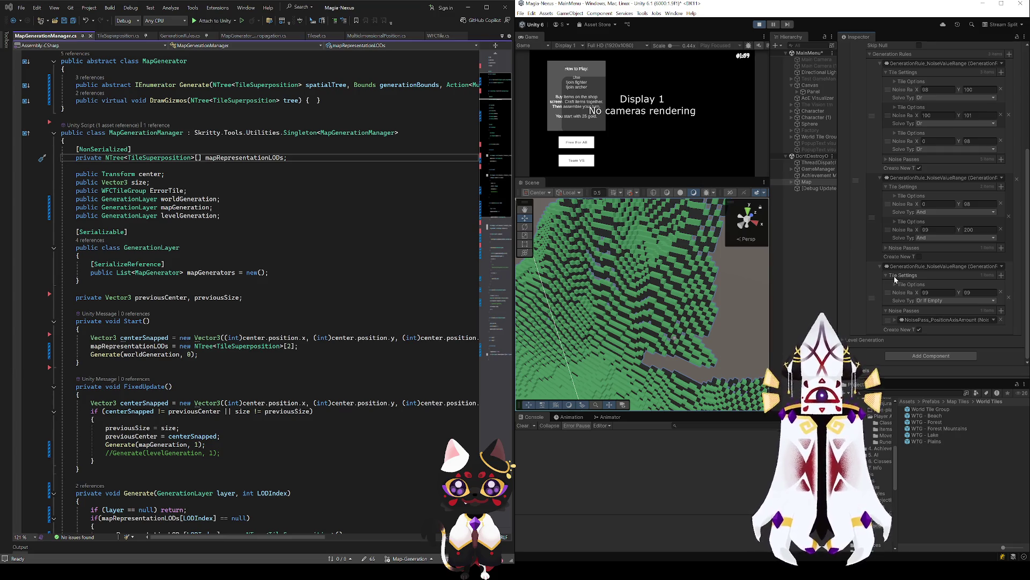
scroll(894, 276, "up", 3)
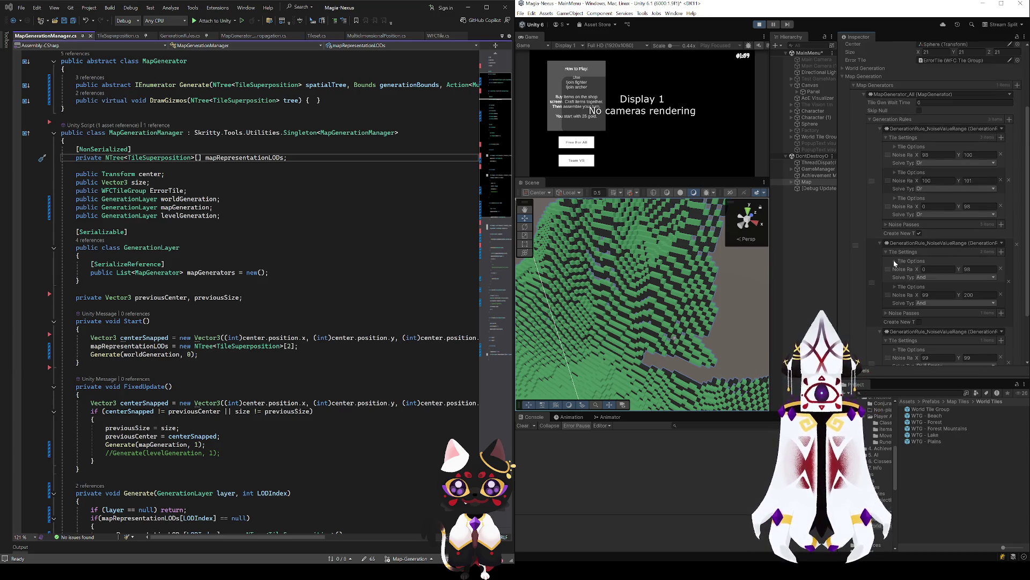
left_click(894, 147)
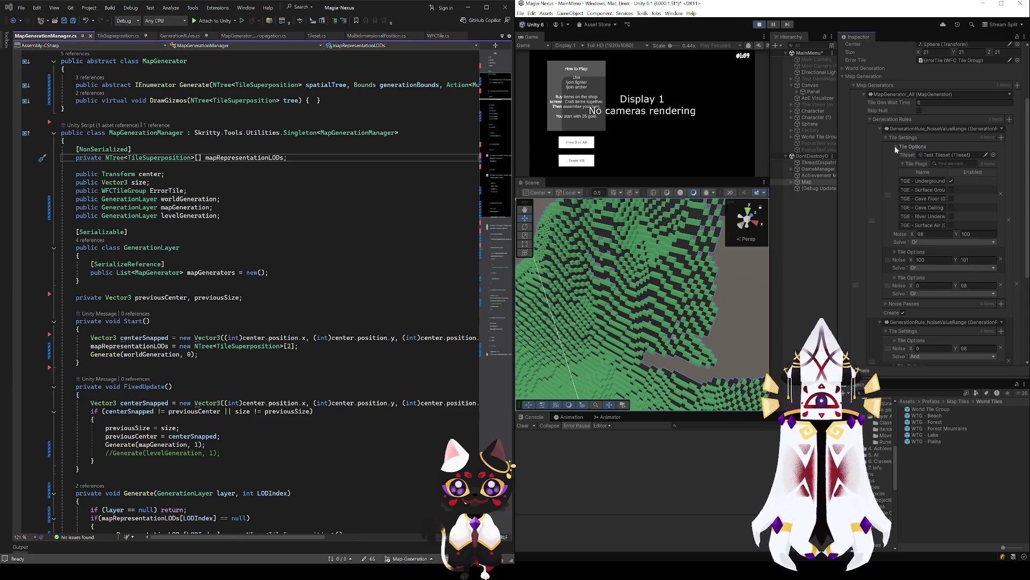
left_click(895, 147)
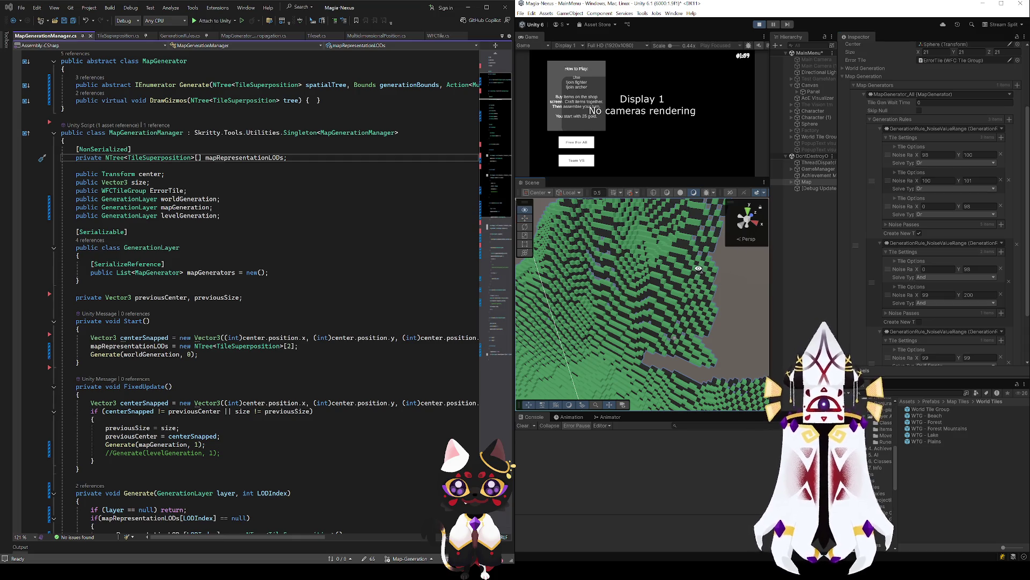
mouse_move(724, 270)
left_mouse_down()
mouse_move(569, 324)
mouse_move(590, 237)
left_mouse_up()
Select and frame the Sphere, then drag it down onto the lower terrain at the water's edge.
left_click(591, 237)
mouse_move(649, 294)
left_mouse_down()
mouse_move(611, 315)
mouse_move(585, 282)
left_mouse_up()
left_click(809, 124)
double_click(808, 125)
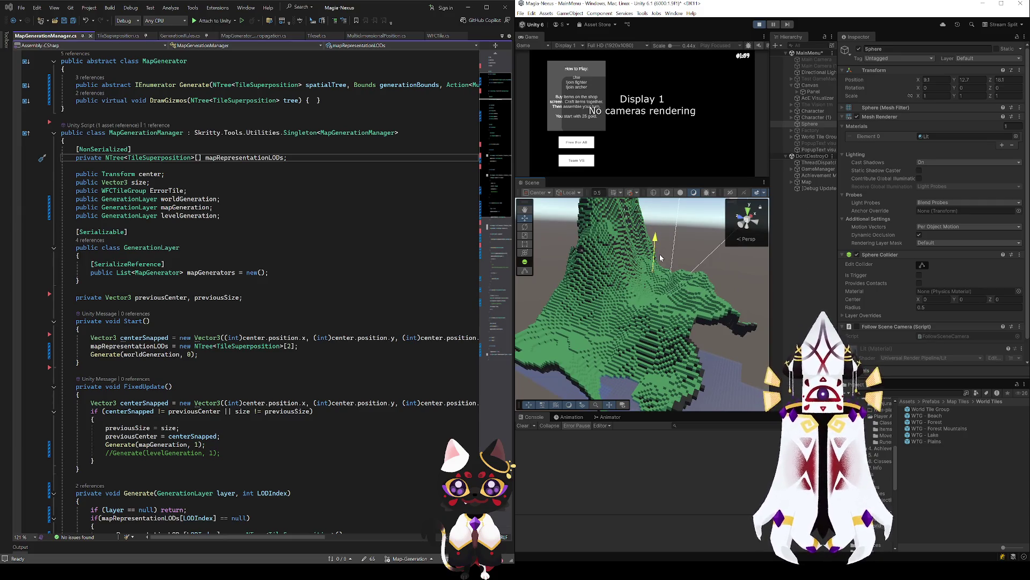
mouse_move(655, 257)
left_mouse_down()
mouse_move(627, 387)
mouse_move(631, 371)
mouse_move(607, 346)
left_mouse_up()
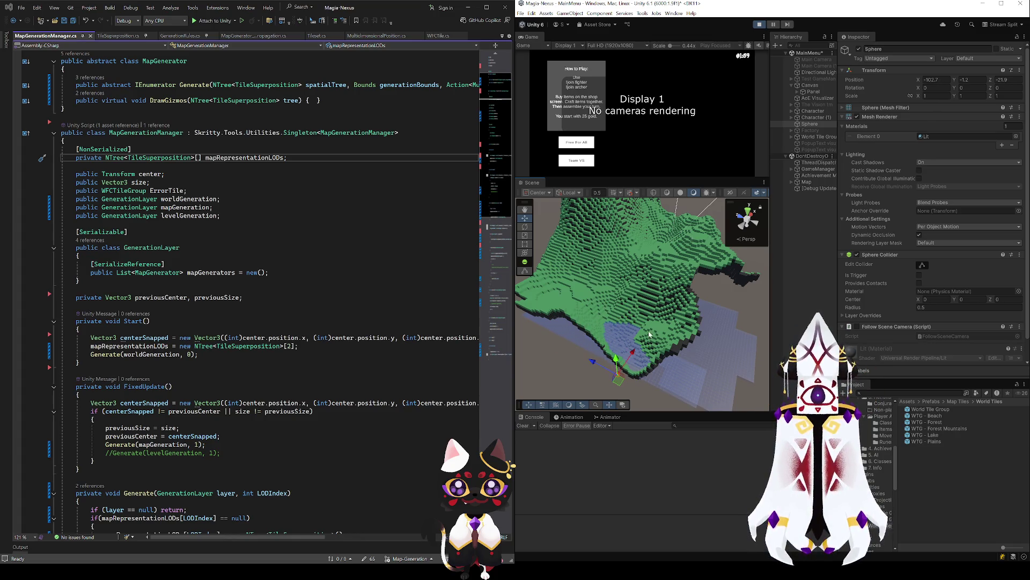
mouse_move(592, 374)
left_mouse_down()
mouse_move(663, 387)
mouse_move(664, 350)
mouse_move(606, 319)
mouse_move(608, 208)
mouse_move(649, 301)
mouse_move(673, 307)
mouse_move(624, 353)
mouse_move(685, 368)
mouse_move(652, 322)
mouse_move(657, 274)
mouse_move(687, 230)
left_mouse_up()
Select and expand the Map object, then toggle its eye icon to hide it and its child tiles.
left_click(811, 182)
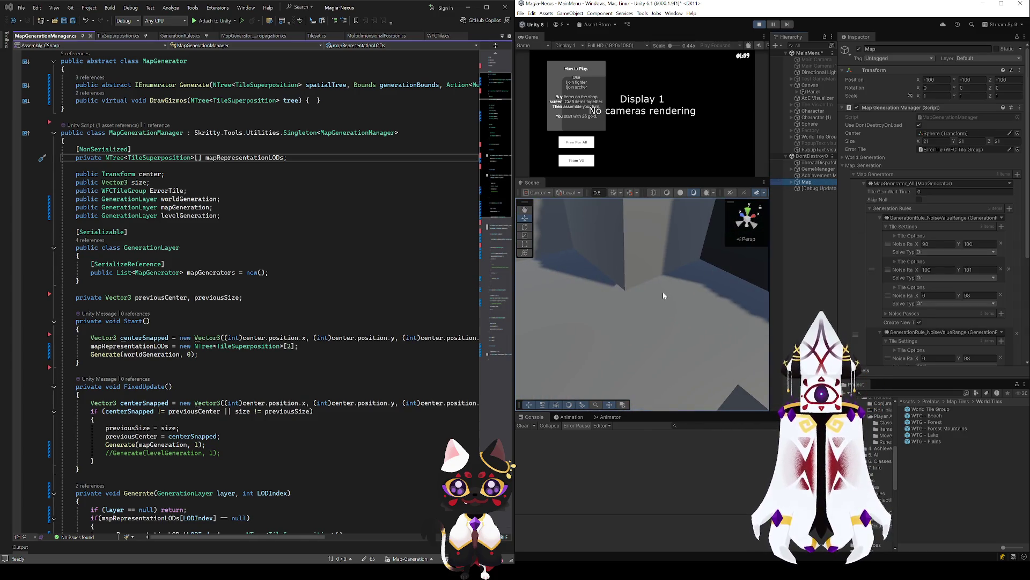
left_click(792, 183)
left_click(780, 181)
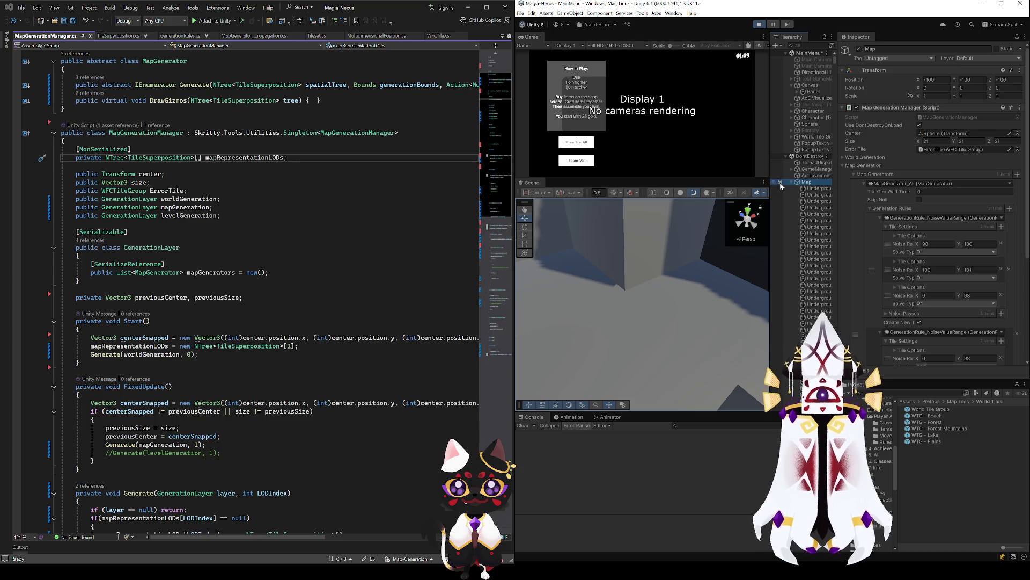
scroll(882, 230, "down", 3)
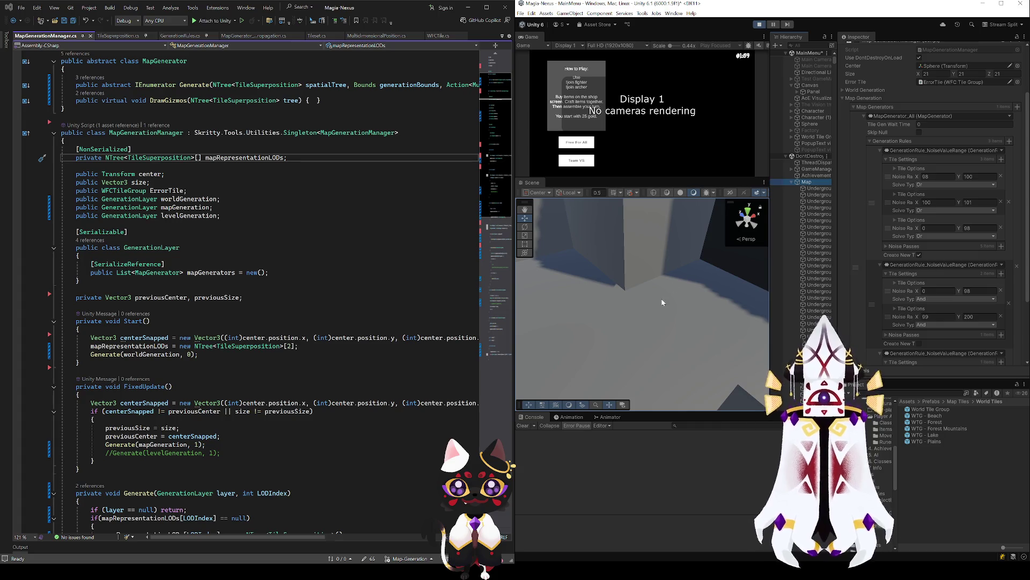
Expand the first rule's Noise Passes, inspect GradientNoise2D and PositionAxisAmount, confirming Axis is 1.
left_click_drag(670, 314, 673, 315)
left_click_drag(706, 300, 664, 291)
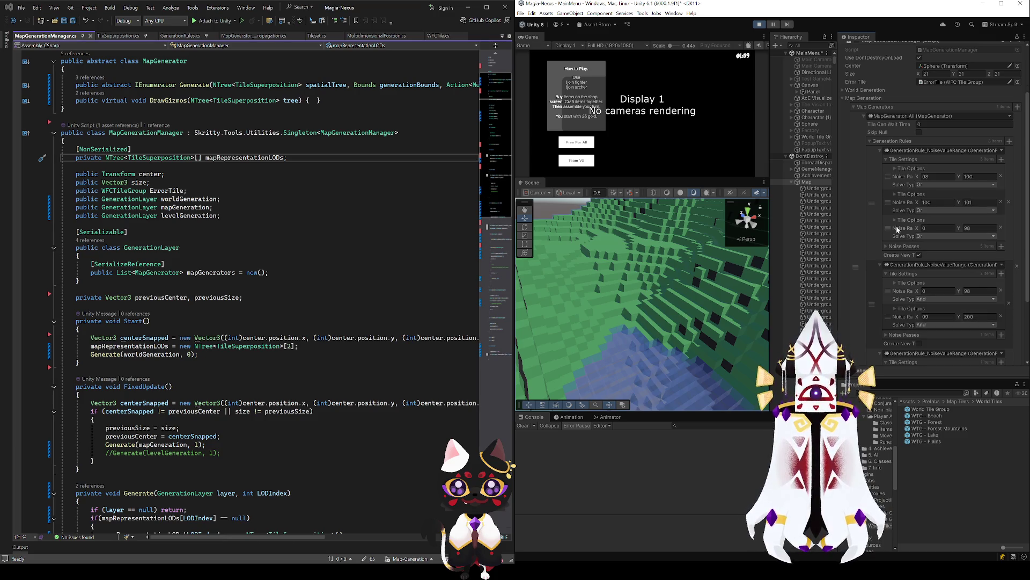
left_click(893, 247)
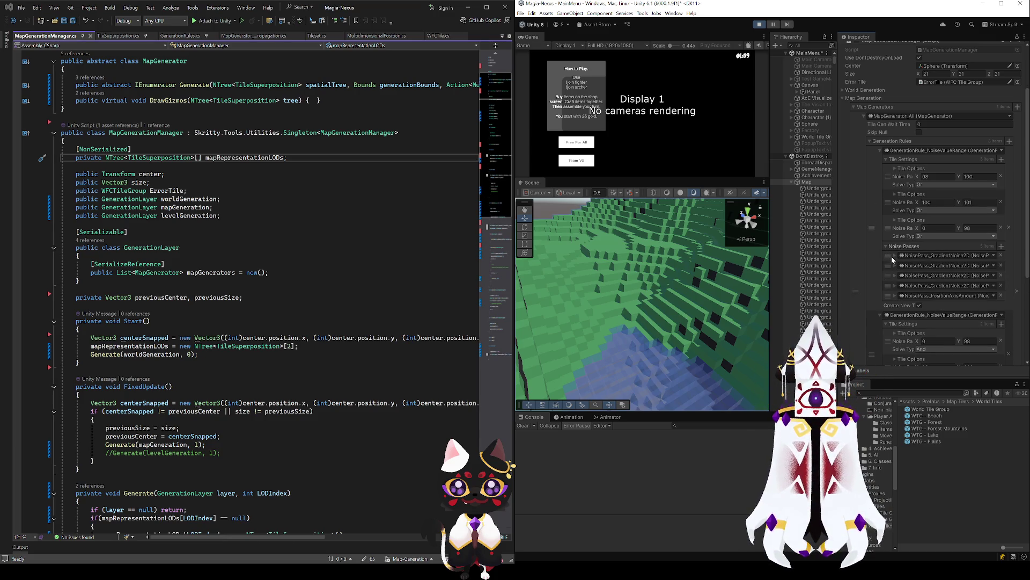
left_click(896, 256)
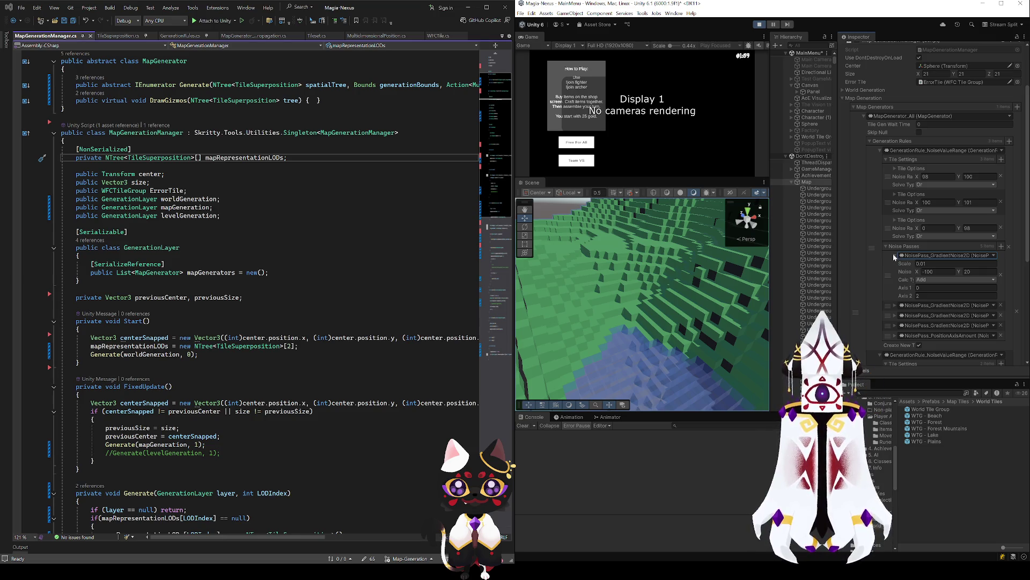
left_click(895, 335)
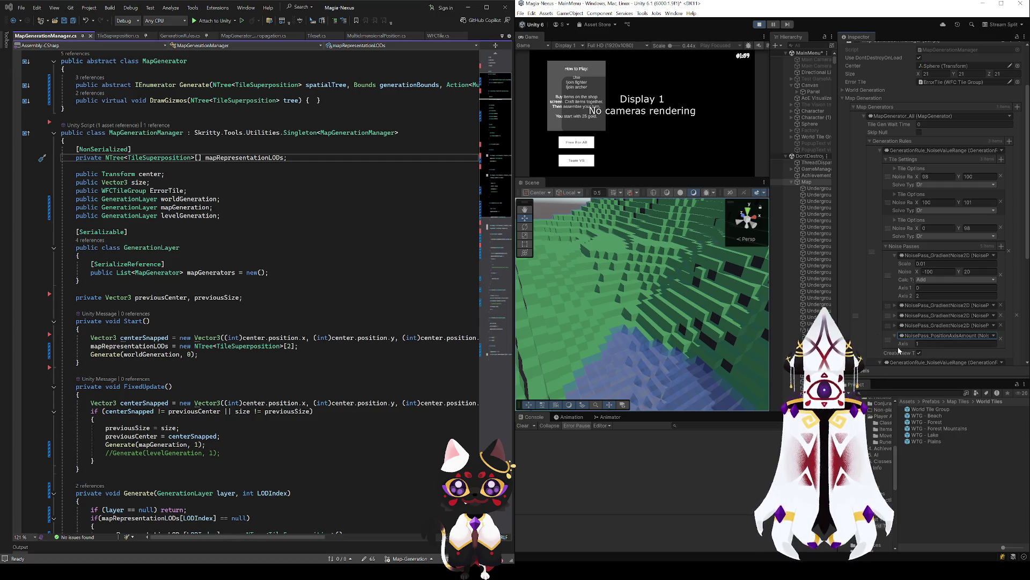
left_click(920, 343)
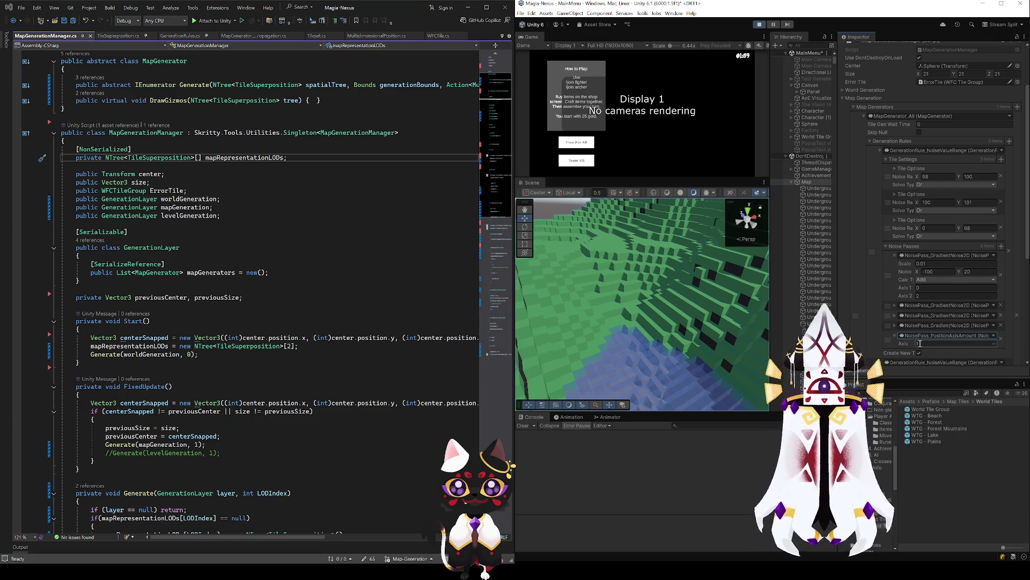
left_click(894, 256)
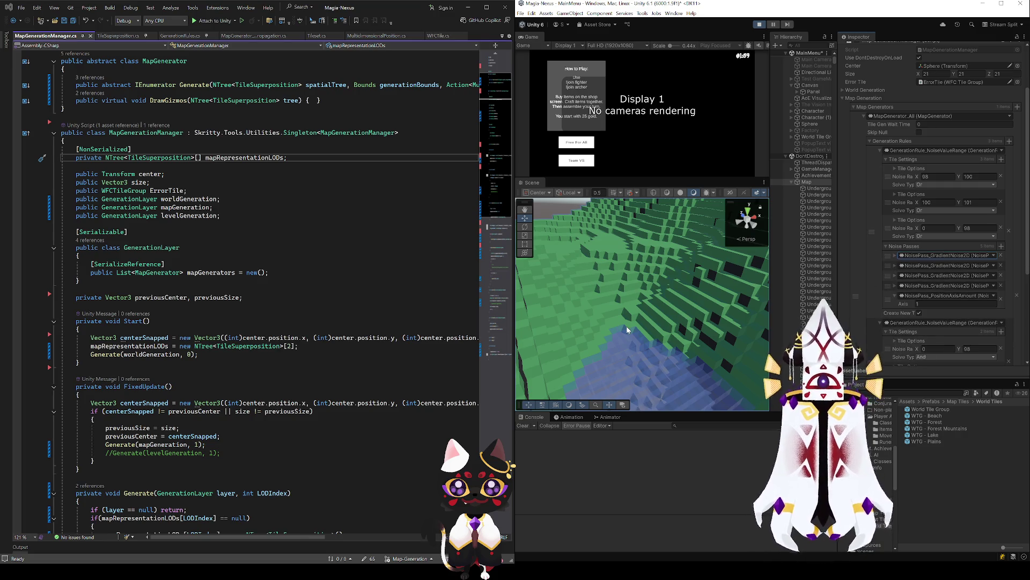
mouse_move(627, 326)
left_mouse_down()
mouse_move(727, 297)
mouse_move(697, 299)
left_mouse_up()
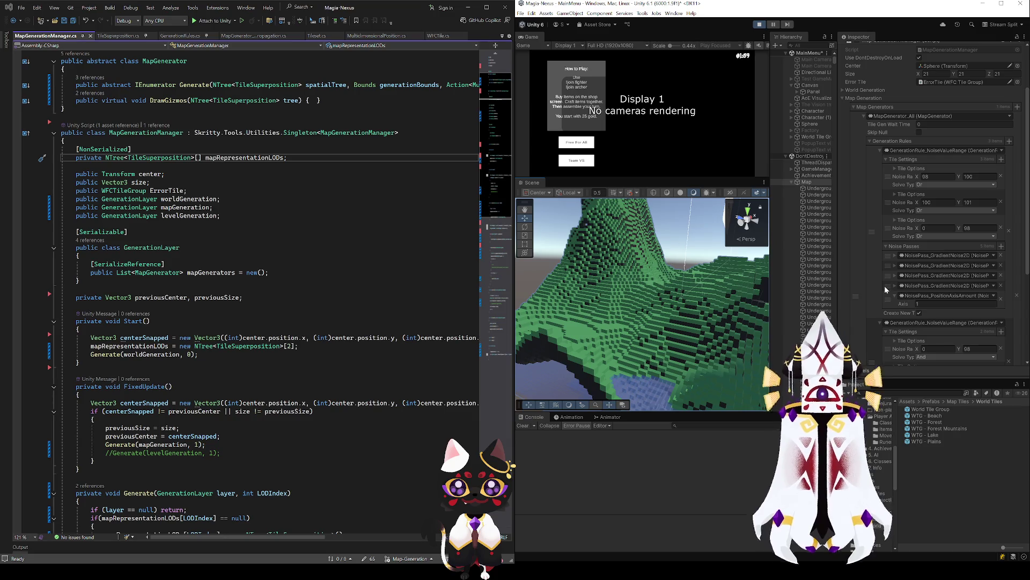
Collapse the first rule's Noise Passes and orbit the view back onto the green hills and water.
left_click(888, 244)
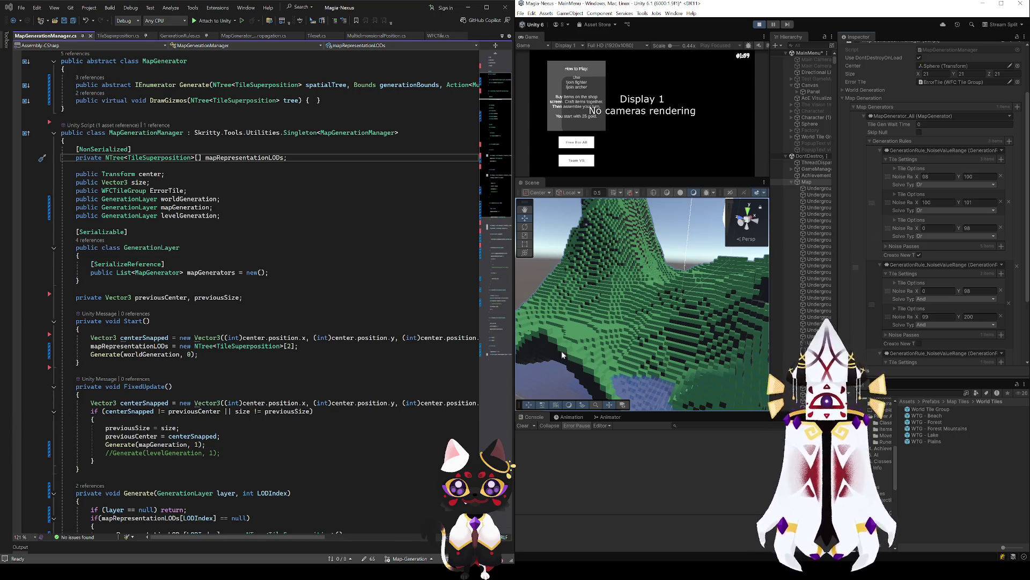
left_click_drag(561, 350, 557, 268)
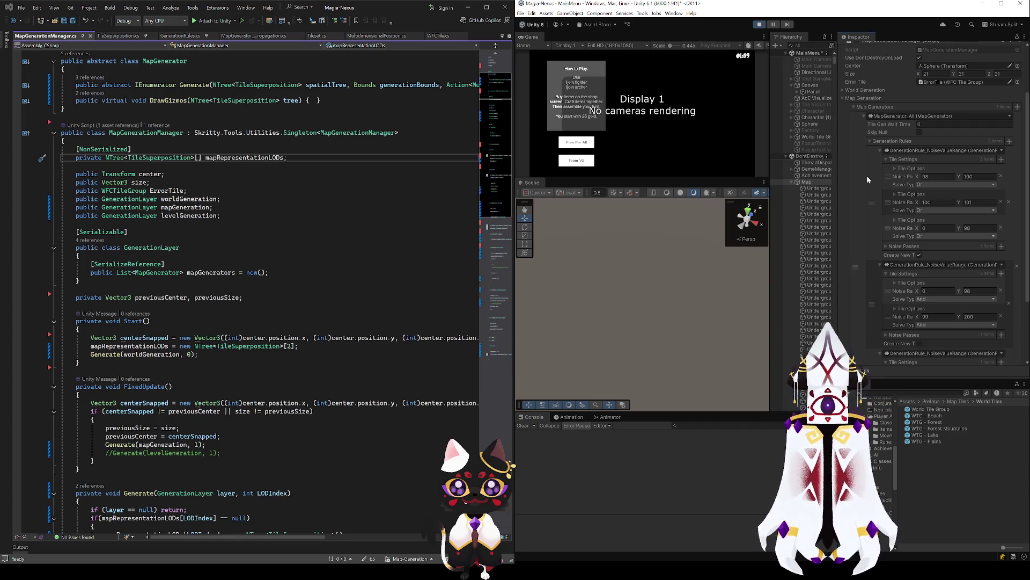
left_click_drag(762, 268, 653, 293)
scroll(653, 293, "up", 6)
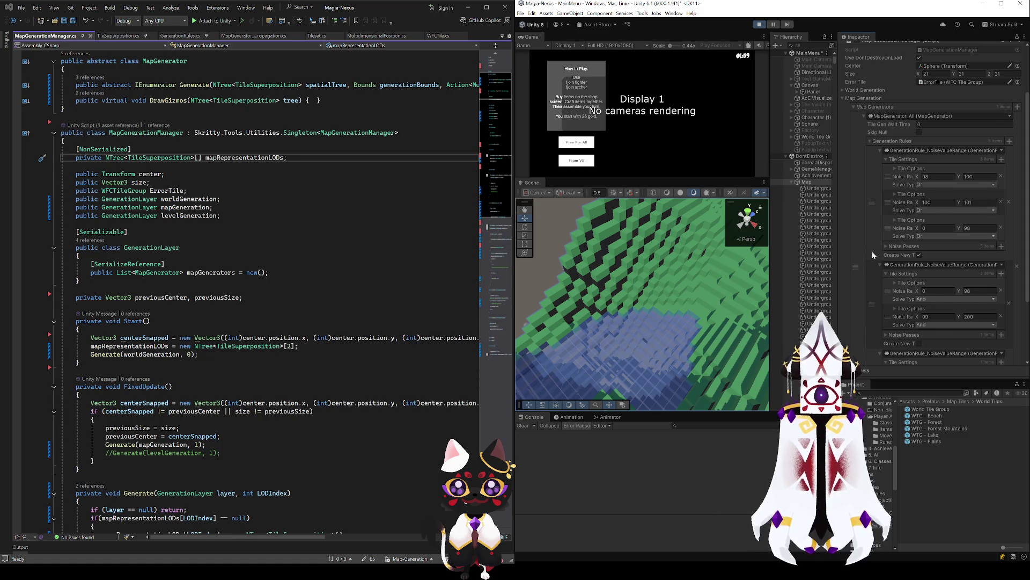
scroll(872, 251, "down", 1)
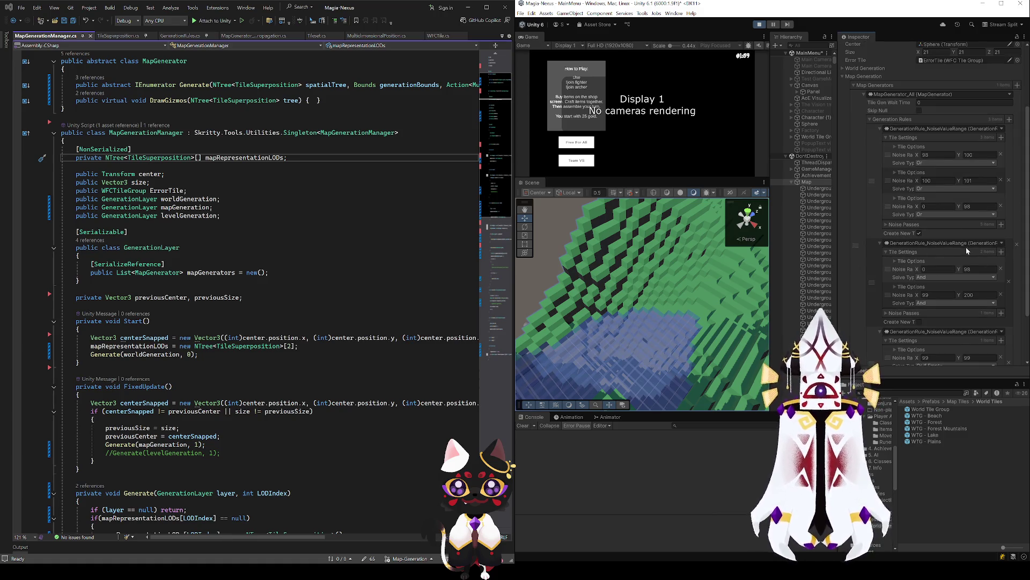
scroll(895, 258, "down", 1)
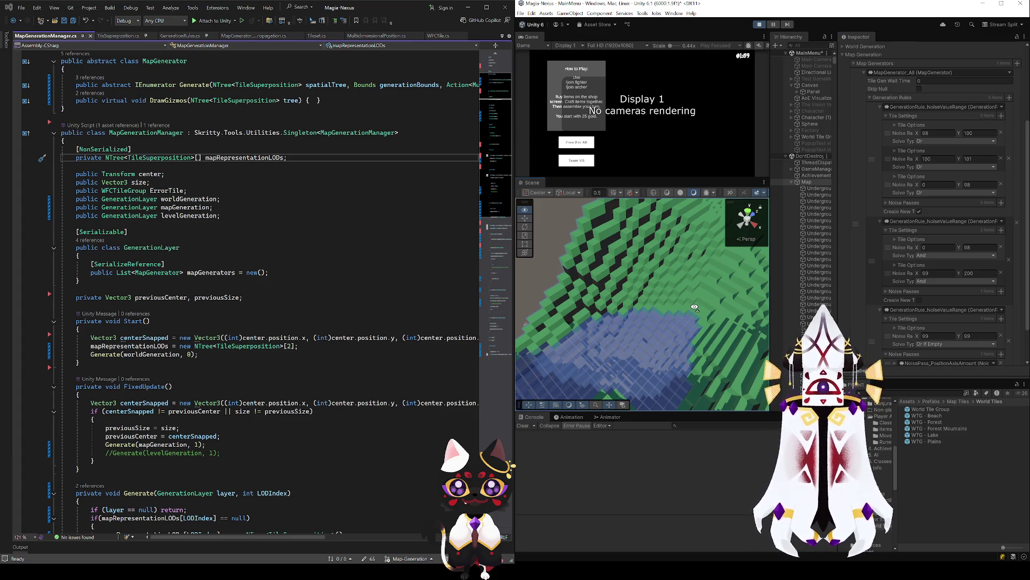
key("w")
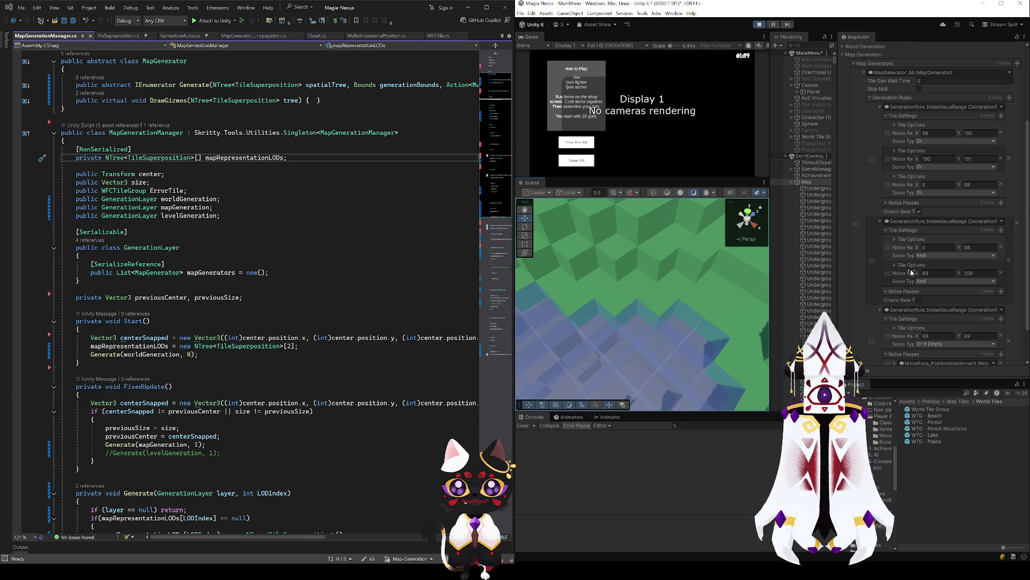
left_click(886, 290)
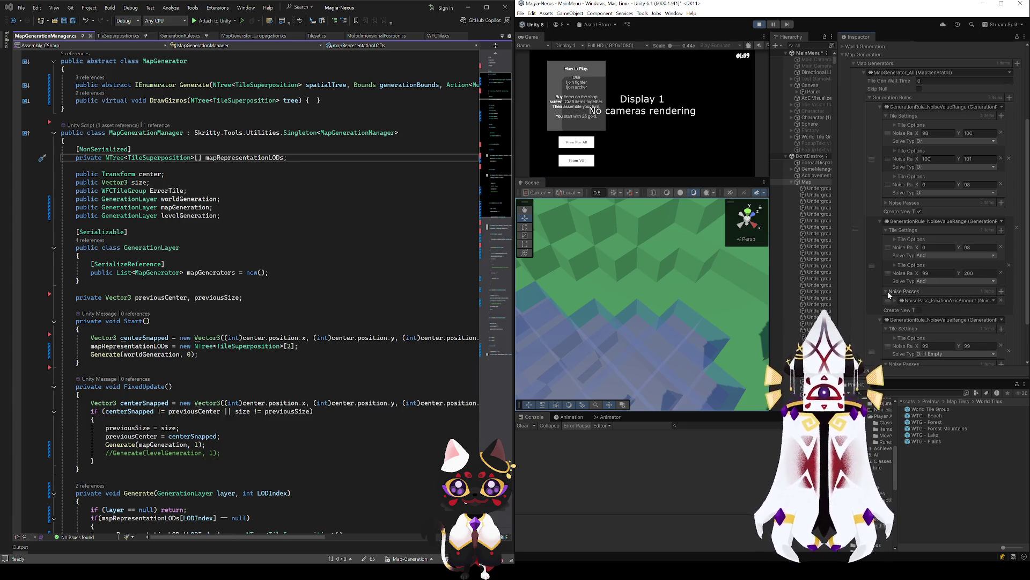
left_click(896, 300)
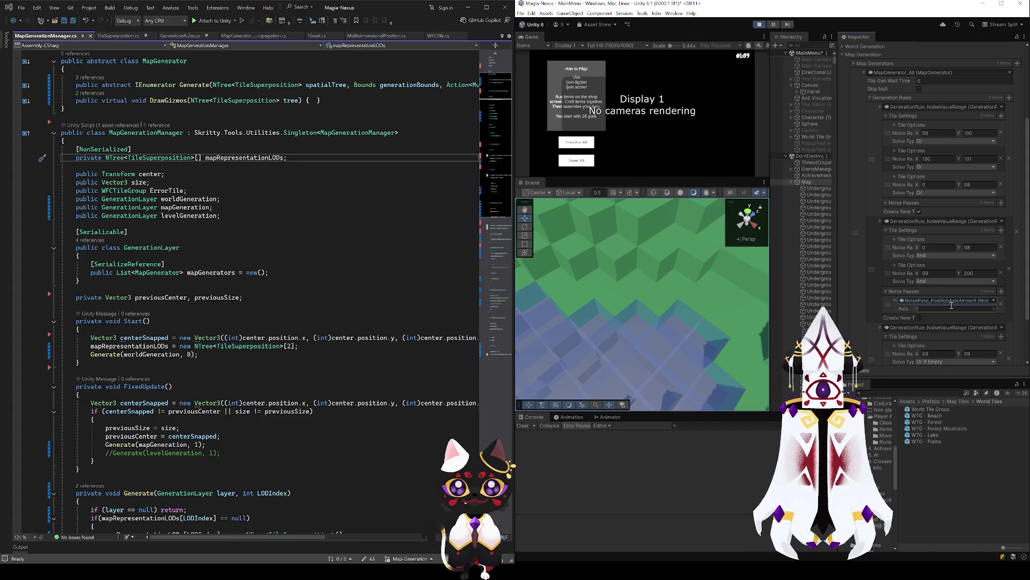
left_click(888, 290)
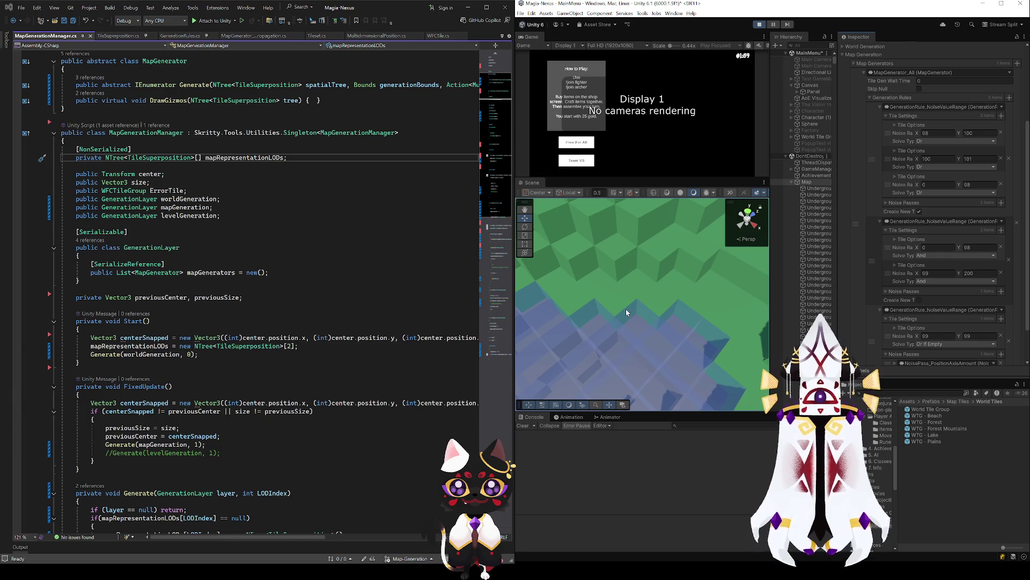
mouse_move(661, 326)
left_mouse_down()
mouse_move(617, 328)
mouse_move(712, 283)
mouse_move(574, 315)
mouse_move(596, 316)
left_mouse_up()
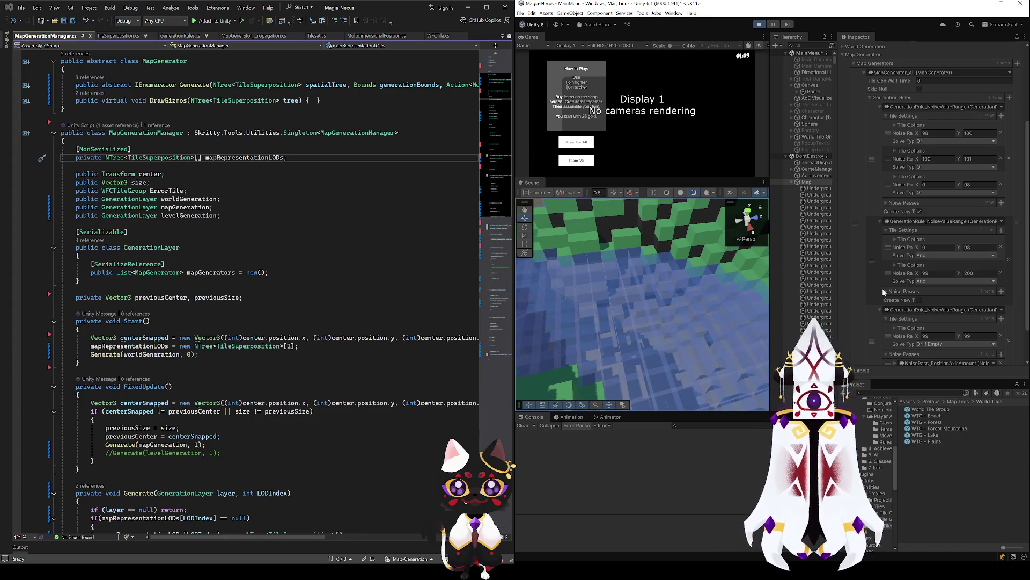
scroll(915, 286, "down", 2)
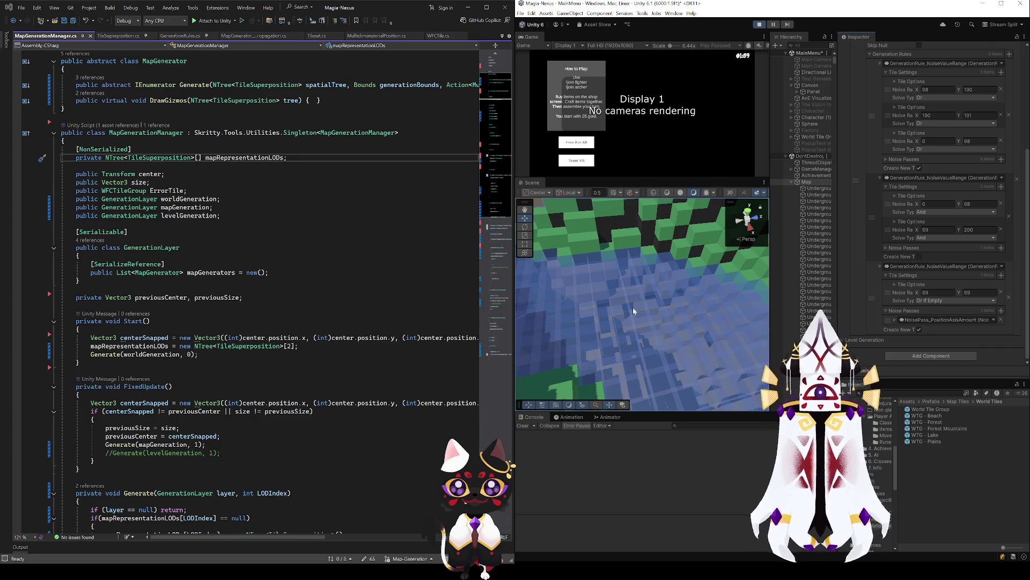
mouse_move(697, 279)
left_mouse_down()
mouse_move(707, 277)
mouse_move(665, 323)
mouse_move(604, 250)
mouse_move(834, 323)
mouse_move(888, 307)
mouse_move(928, 228)
mouse_move(871, 208)
mouse_move(794, 229)
mouse_move(578, 393)
mouse_move(757, 357)
mouse_move(577, 308)
mouse_move(603, 377)
mouse_move(656, 338)
left_mouse_up()
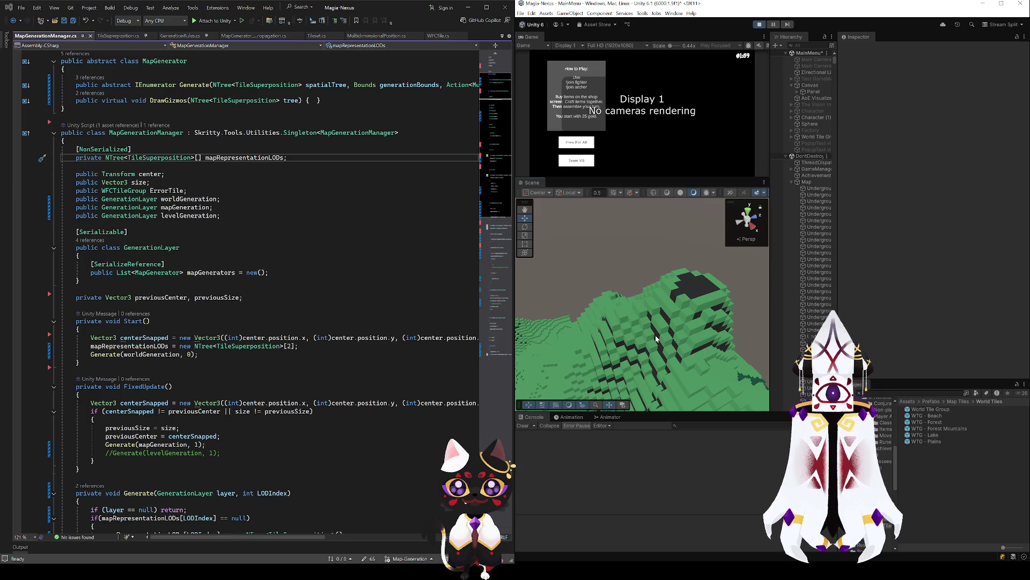
mouse_move(655, 336)
left_mouse_down()
mouse_move(653, 304)
mouse_move(626, 285)
mouse_move(575, 285)
mouse_move(607, 285)
mouse_move(628, 254)
left_mouse_up()
left_click(806, 182)
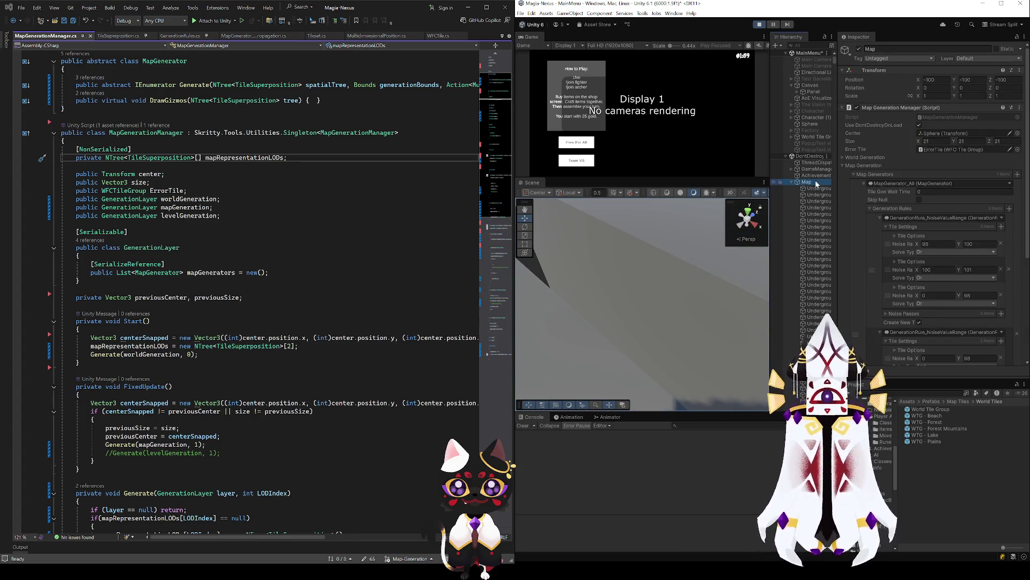
Expand the first and second tile options to inspect their tileset and flags.
scroll(894, 269, "down", 2)
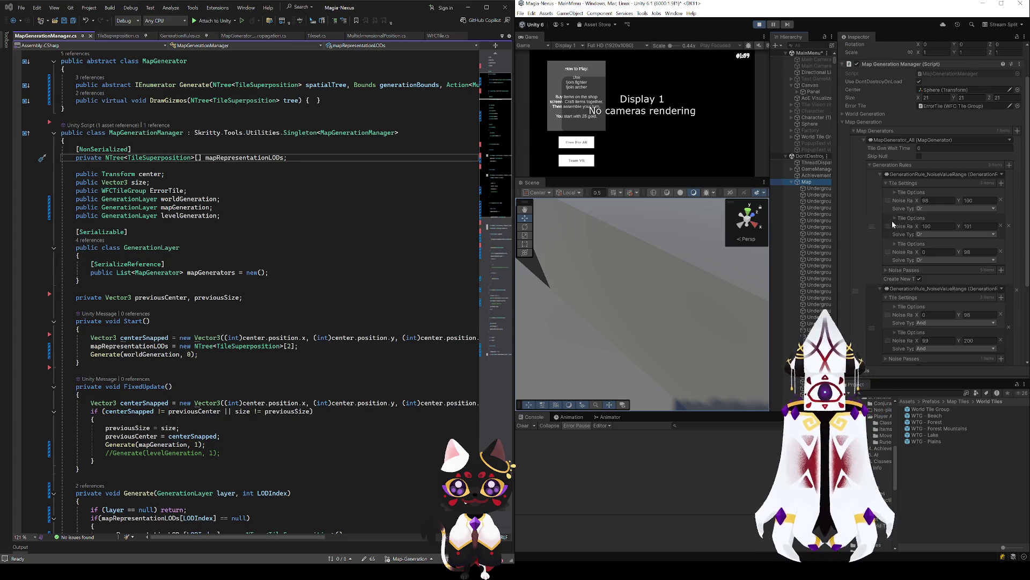
left_click(895, 193)
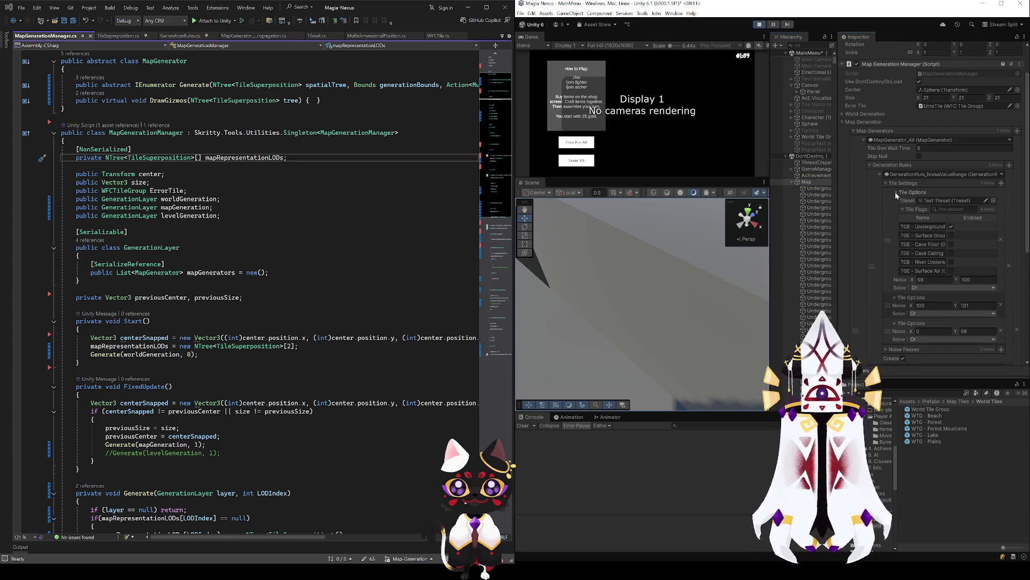
left_click(896, 193)
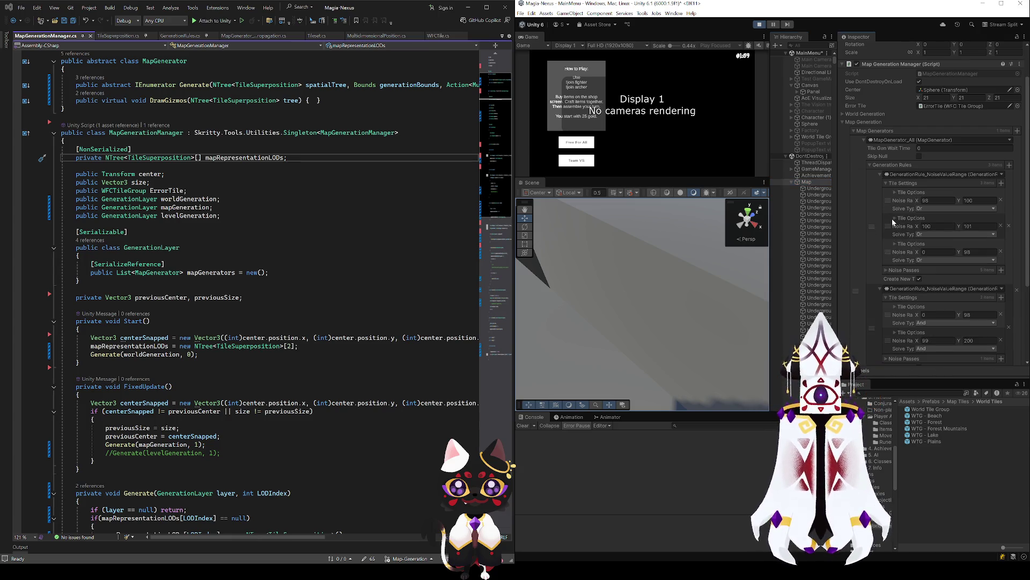
left_click(893, 217)
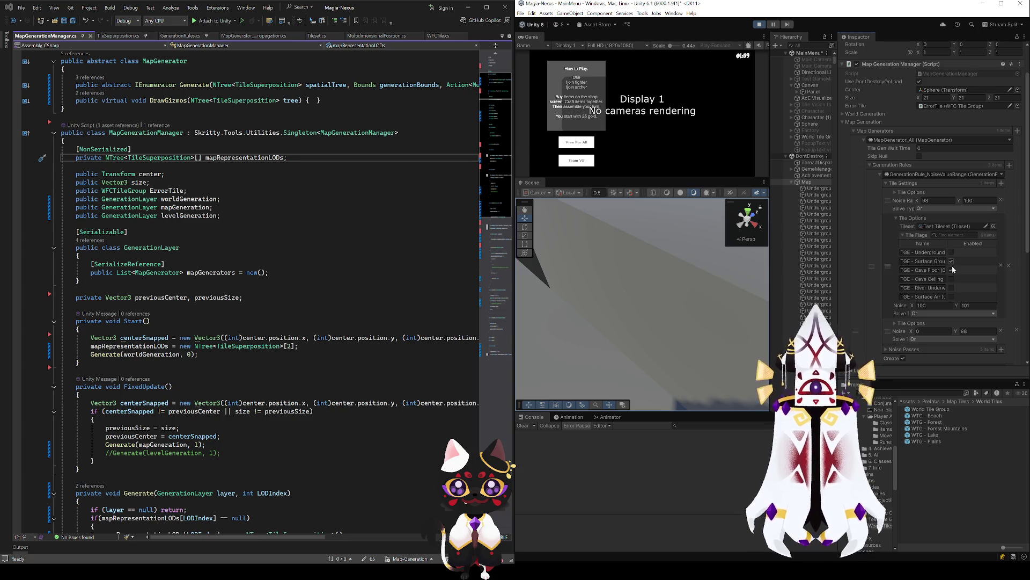
Orbit around the blue and green tiled terrain, then return to Obsidian's Weighted Average Positional Noise card.
mouse_move(644, 294)
left_mouse_down()
mouse_move(628, 248)
mouse_move(621, 341)
mouse_move(618, 306)
left_mouse_up()
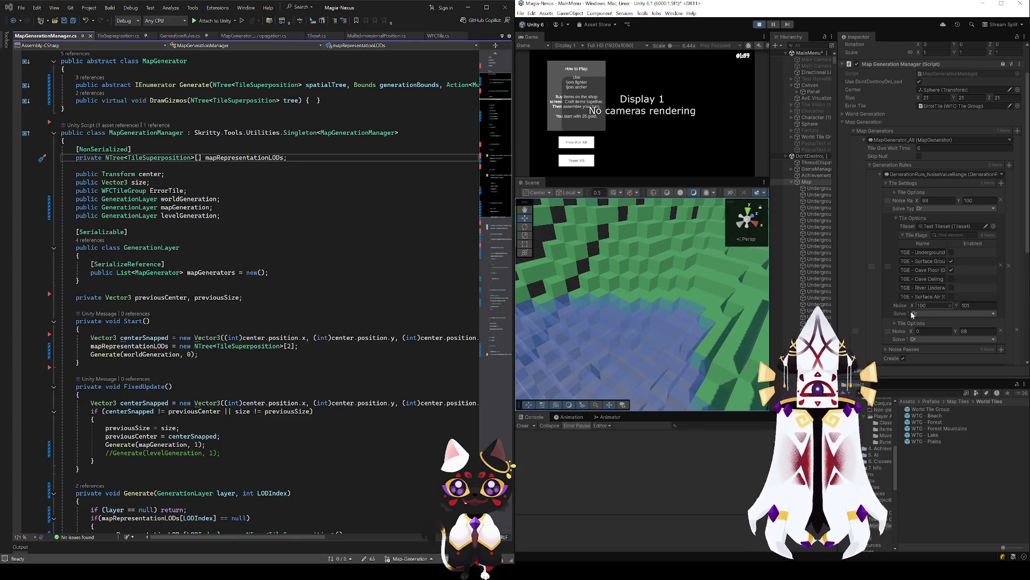
left_click_drag(693, 318, 708, 306)
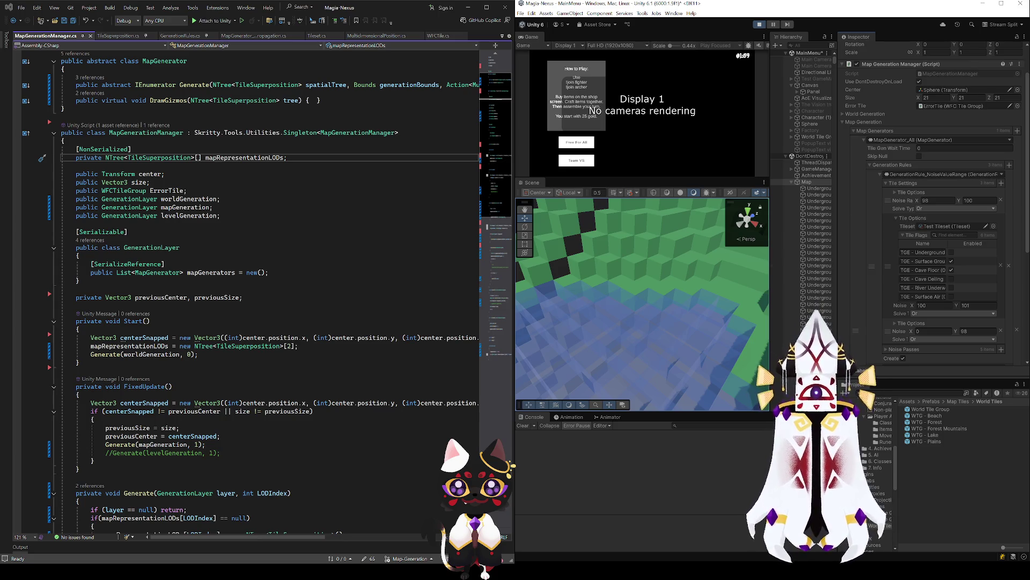
key("alt+Tab")
left_click(339, 269)
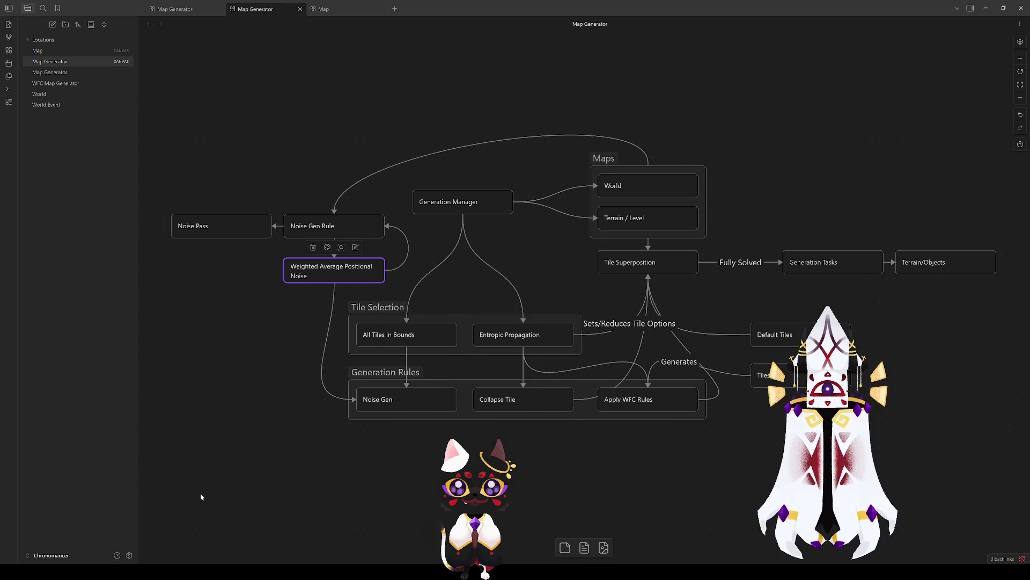
Insert '-based' into the Noise Gen card's label so it reads 'Noise-based Generator'.
left_click(376, 463)
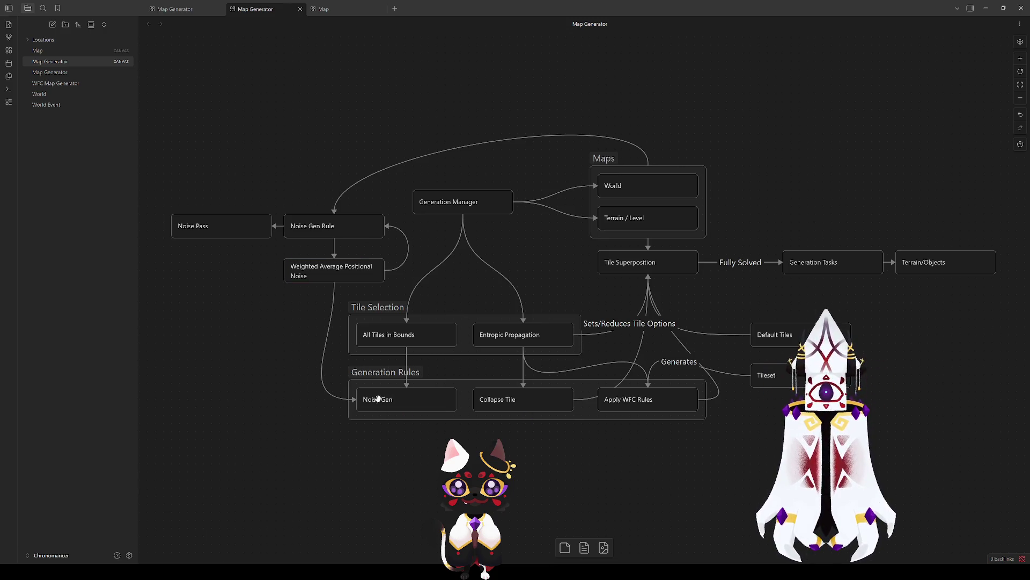
left_click(325, 227)
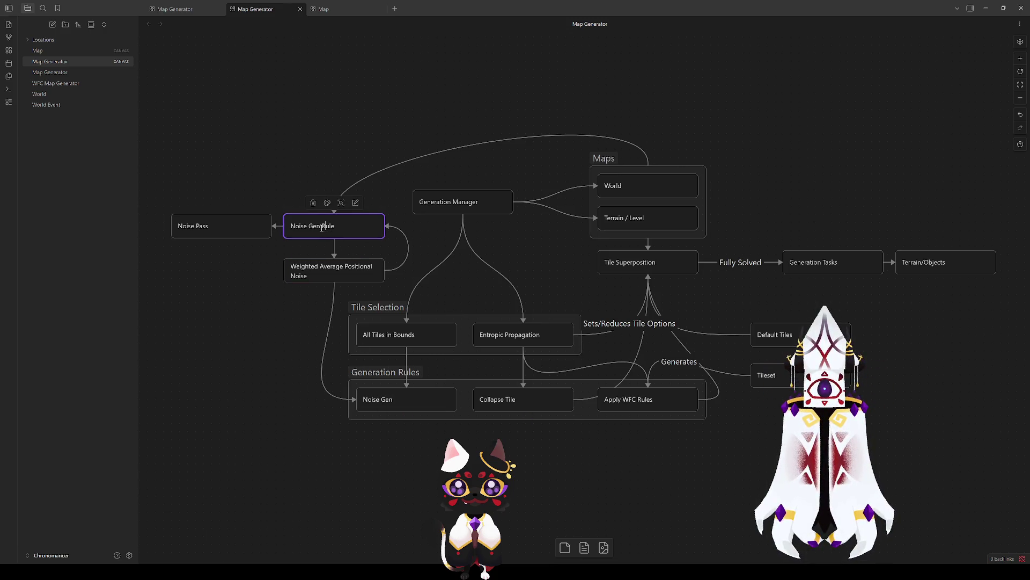
left_click(311, 298)
left_click(395, 399)
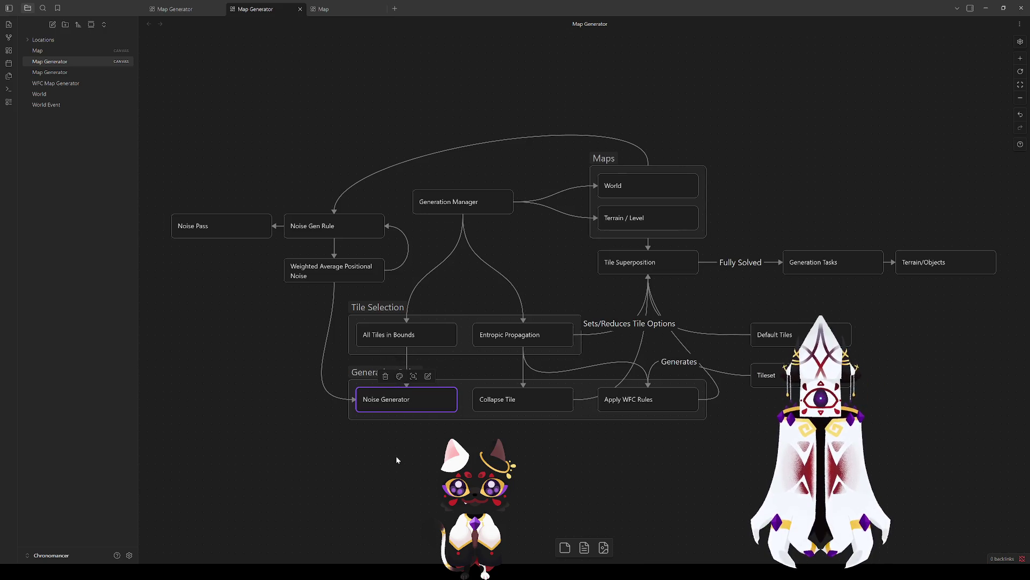
left_click(396, 456)
double_click(386, 401)
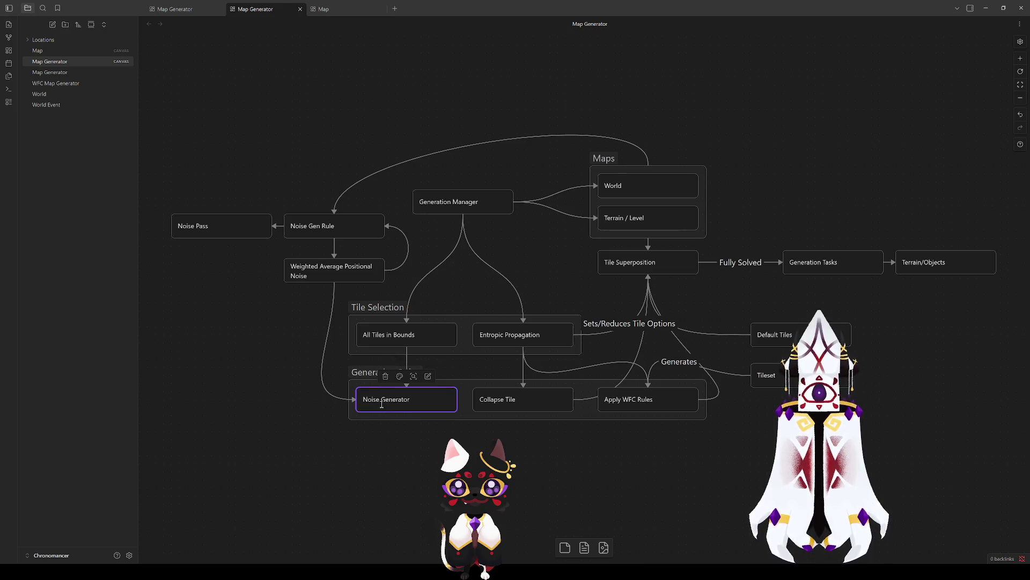
left_click(397, 457)
left_click(381, 400)
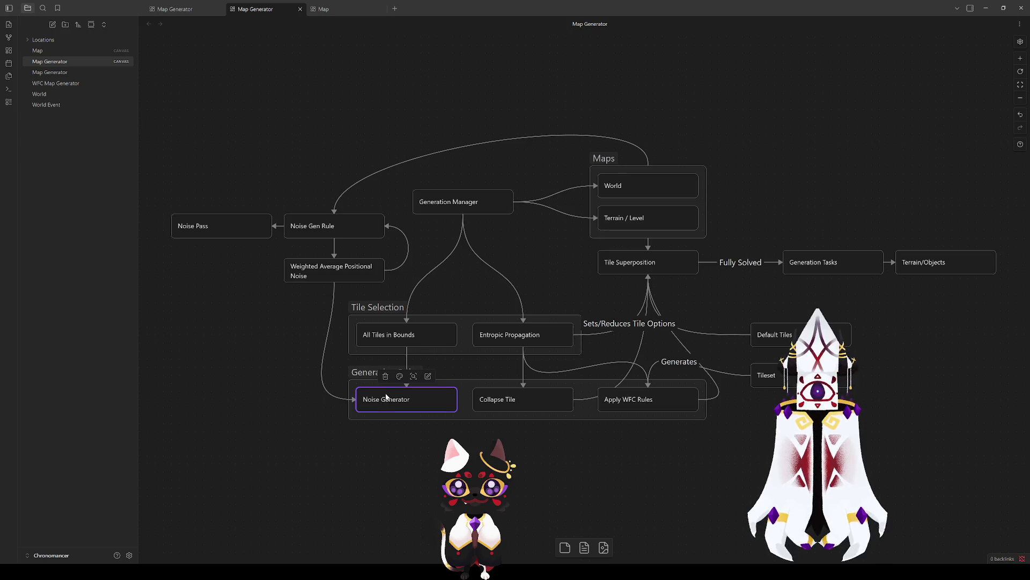
type("-based")
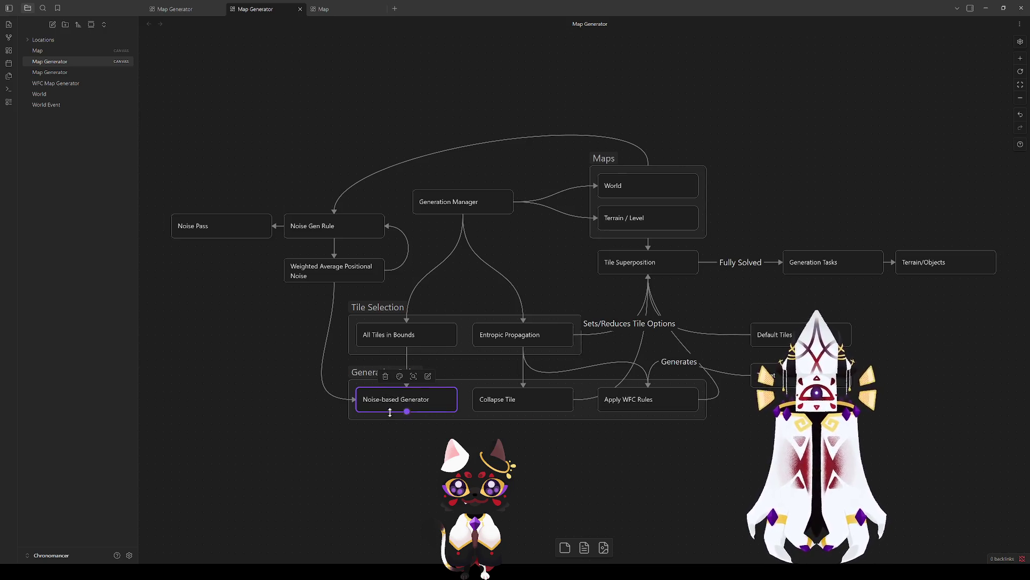
left_click(460, 416)
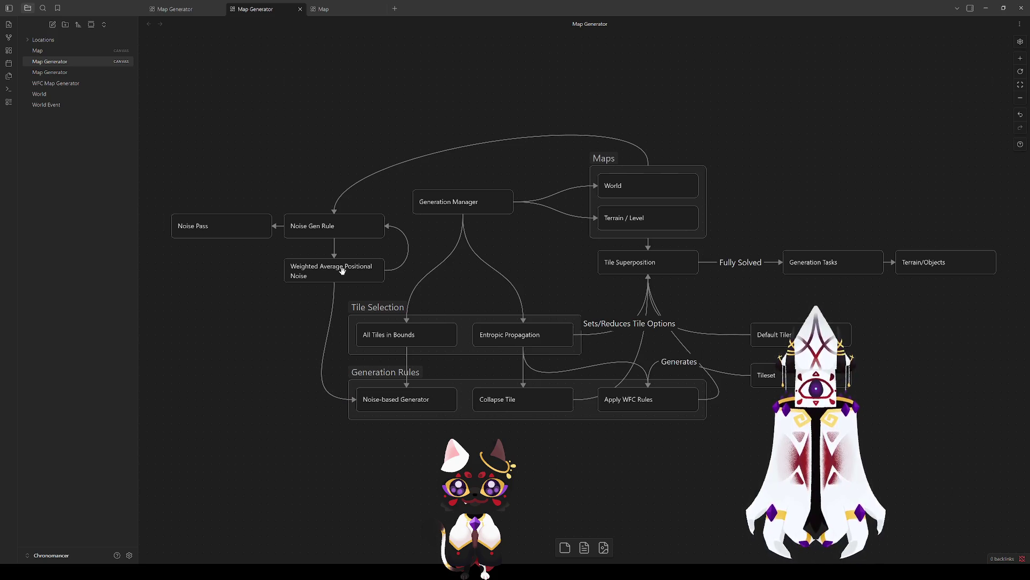
left_click(325, 226)
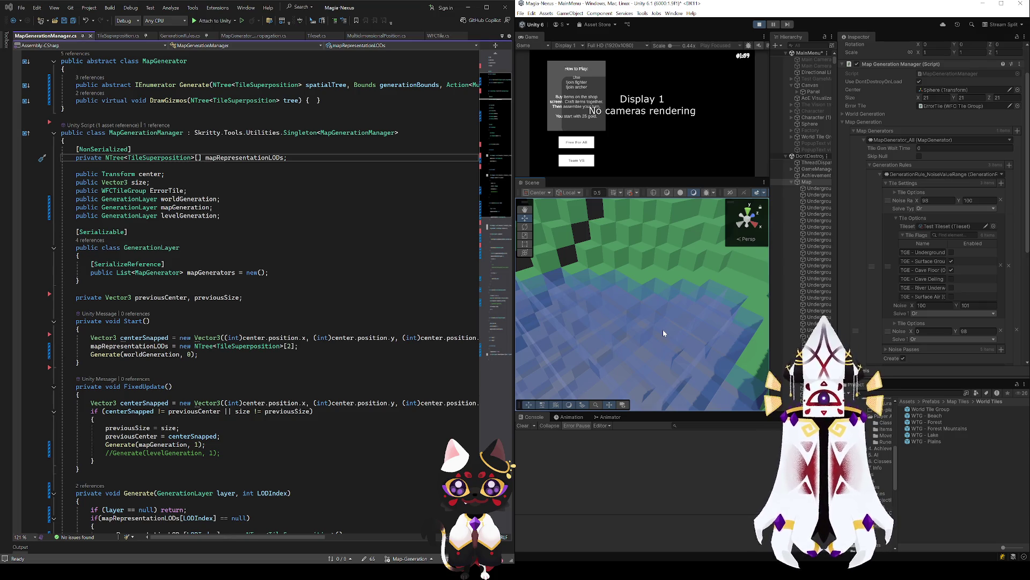
Orbit the green terrain, scroll through Generation Rules, and expand the first rule's noise passes.
mouse_move(663, 333)
left_mouse_down()
mouse_move(650, 267)
mouse_move(654, 313)
mouse_move(663, 309)
left_mouse_up()
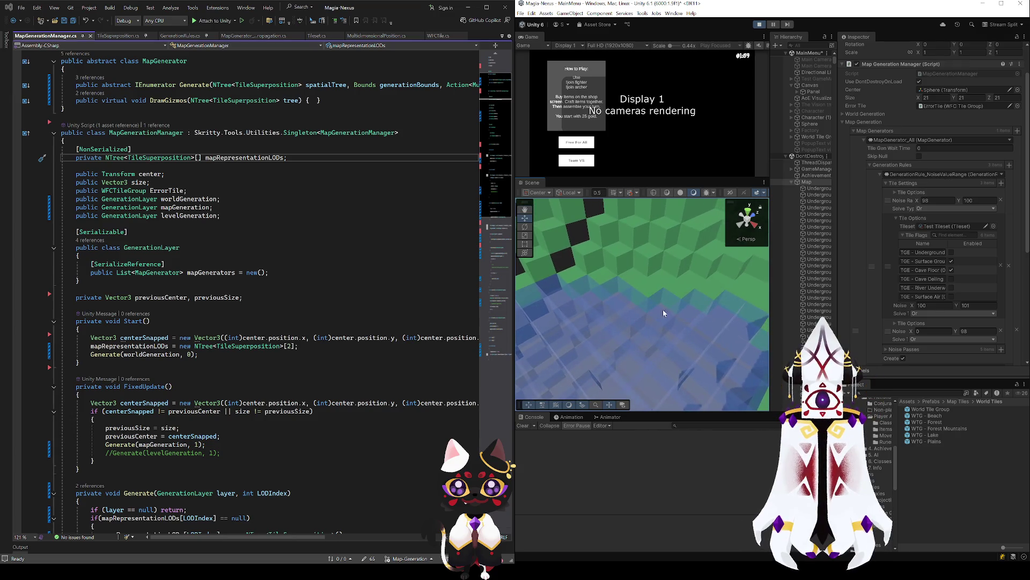
scroll(872, 292, "down", 3)
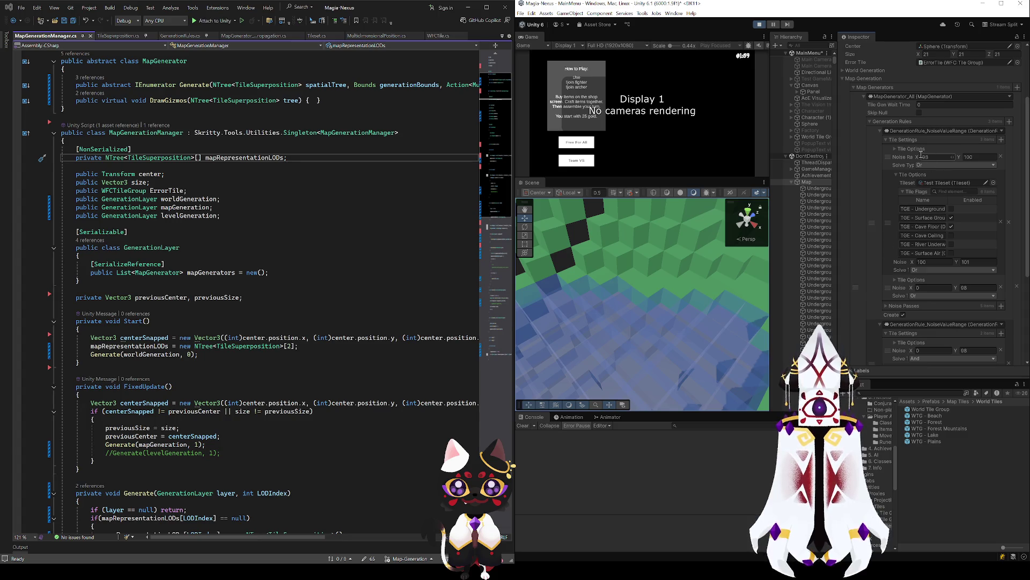
scroll(885, 209, "down", 3)
scroll(882, 215, "up", 4)
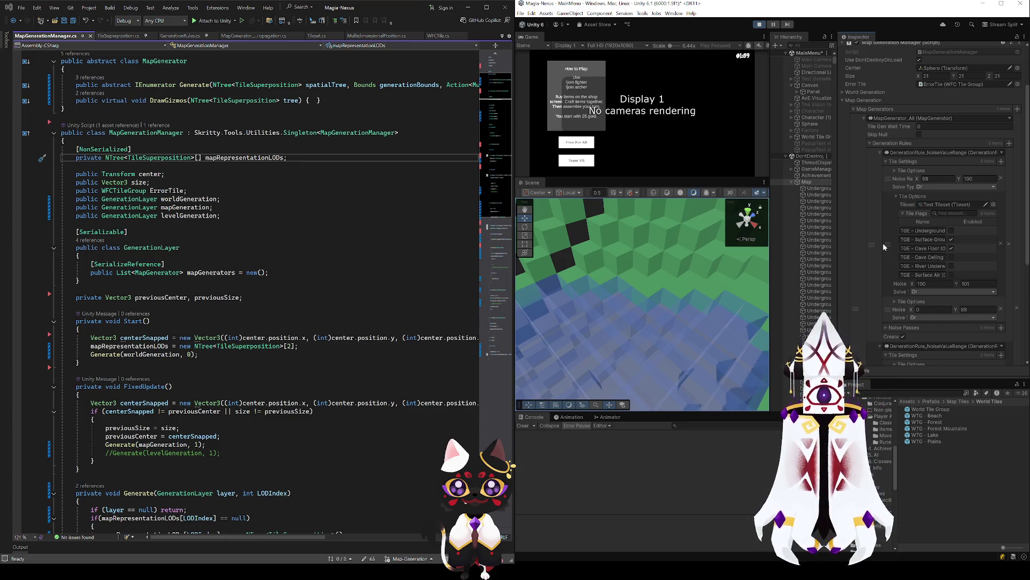
scroll(869, 205, "down", 3)
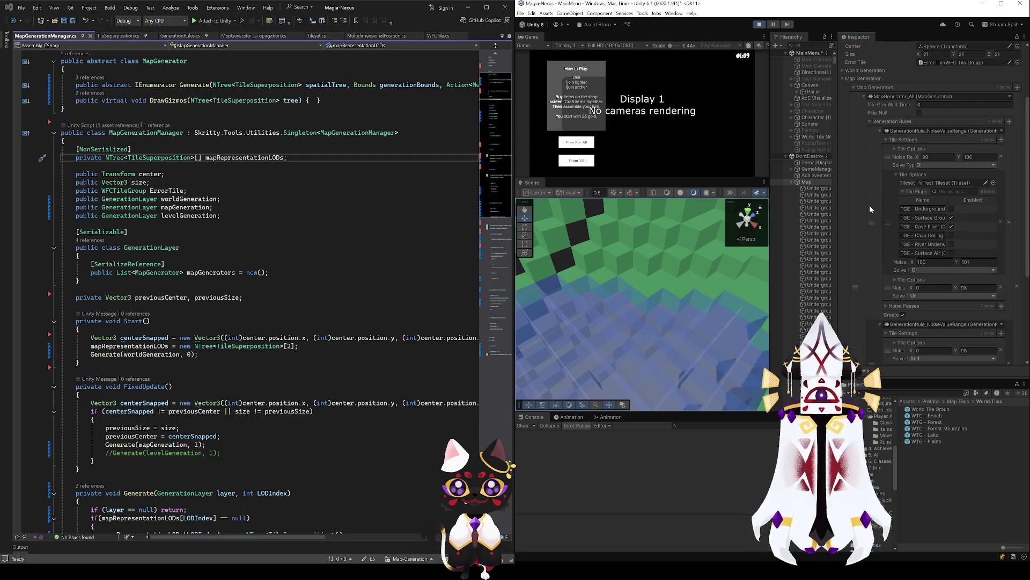
scroll(870, 206, "up", 2)
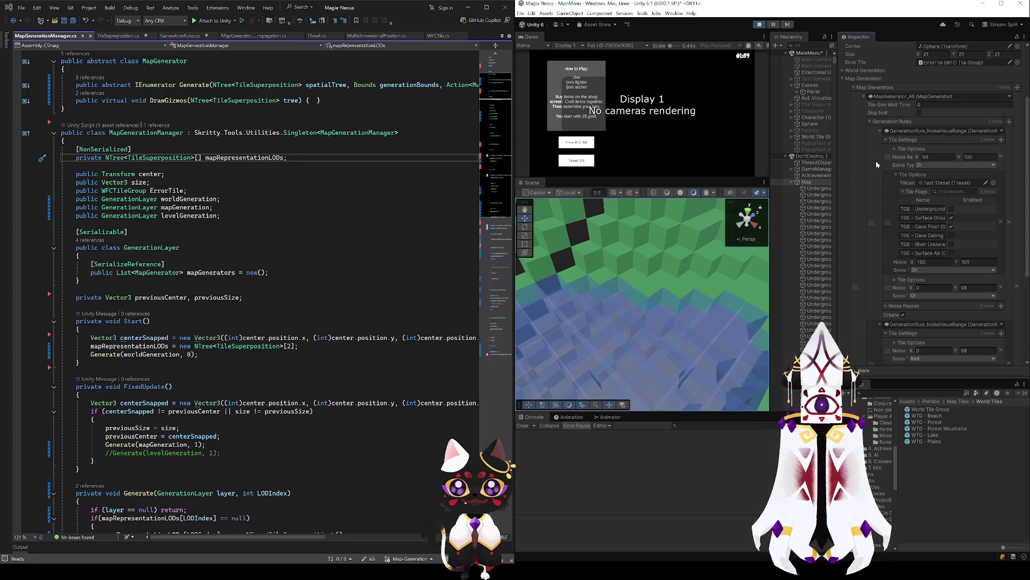
scroll(876, 164, "down", 3)
left_click(884, 239)
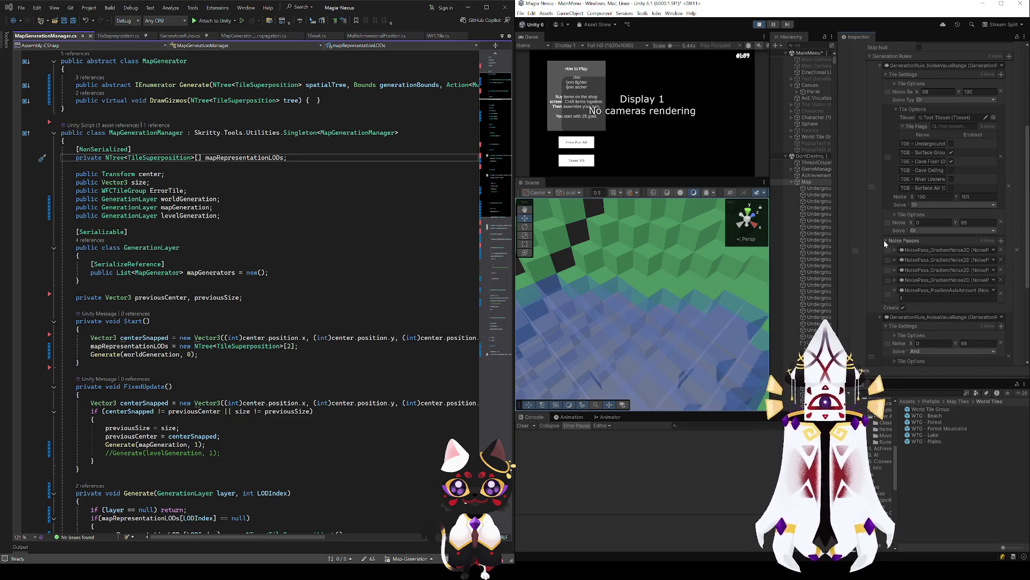
Check the first noise pass's details, review the noise passes list, and tilt the view near-horizontal.
left_click(894, 251)
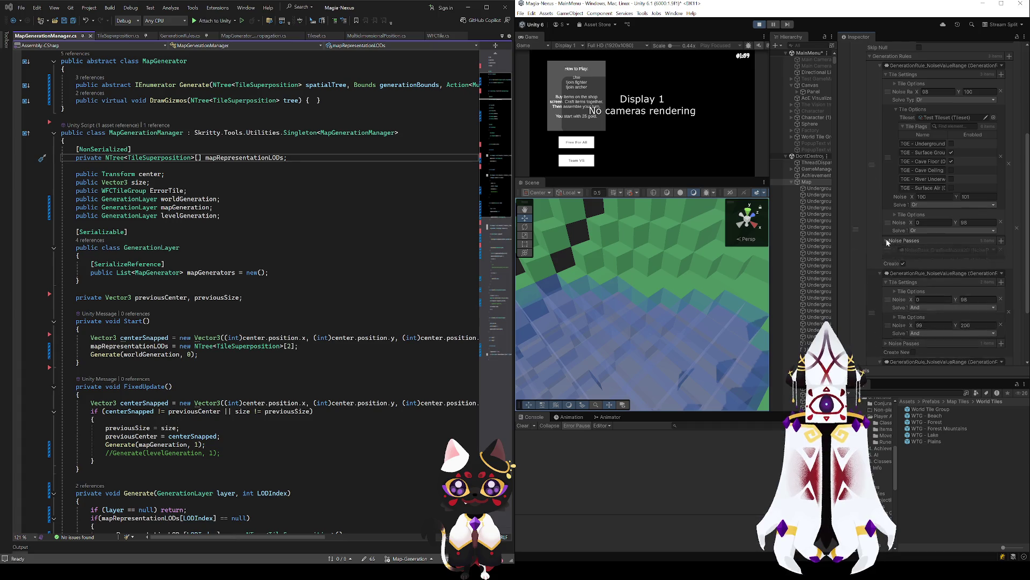
left_click(895, 250)
left_click(895, 250)
left_click(895, 250)
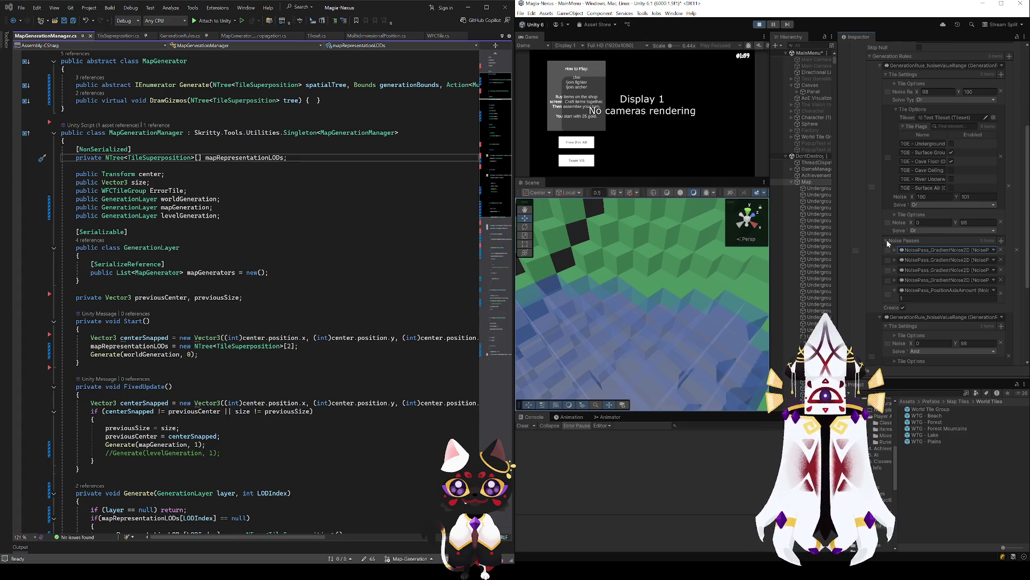
scroll(886, 236, "up", 3)
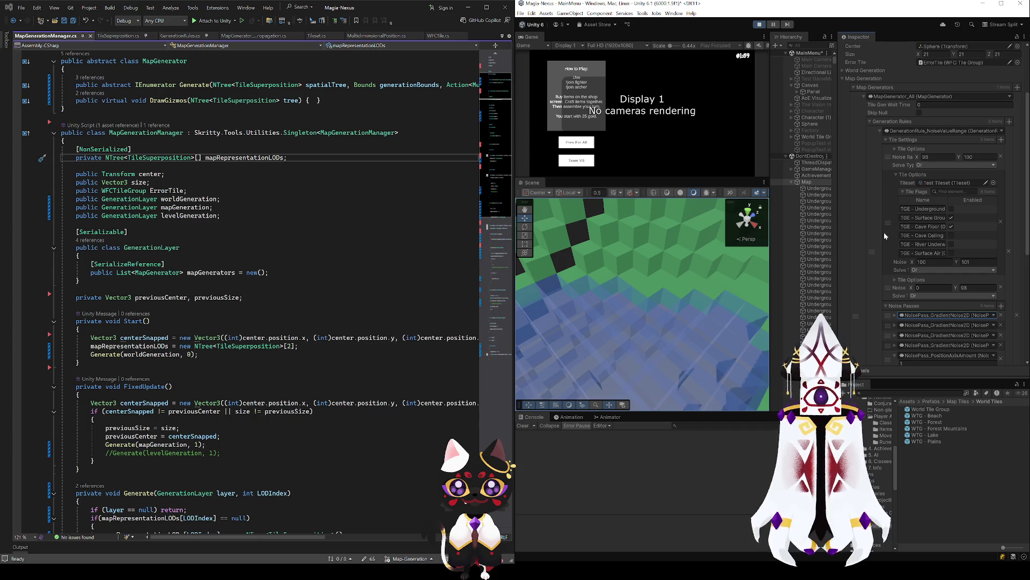
scroll(884, 232, "down", 5)
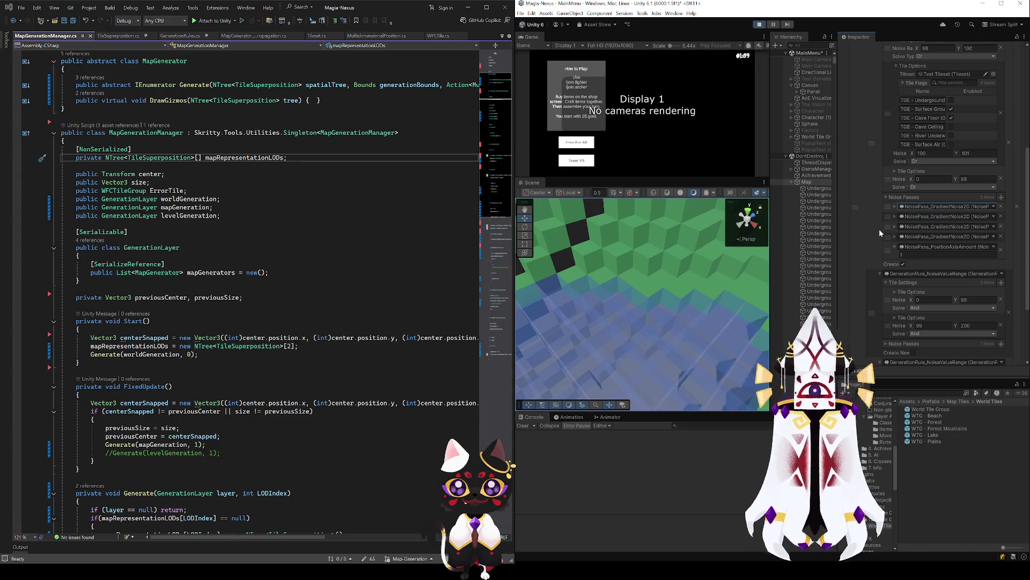
scroll(879, 232, "up", 2)
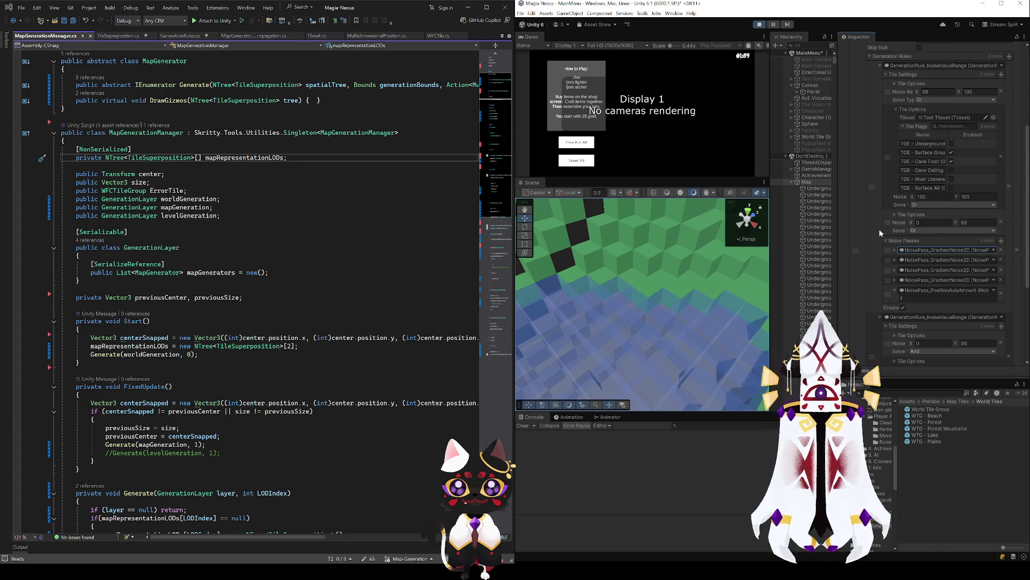
mouse_move(675, 293)
left_mouse_down()
mouse_move(626, 213)
mouse_move(590, 258)
mouse_move(577, 303)
mouse_move(792, 276)
mouse_move(862, 234)
mouse_move(935, 273)
mouse_move(787, 296)
left_mouse_up()
Orbit to a low angle on the green mountain and inspect a Surface Ground tile.
mouse_move(647, 322)
left_mouse_down()
mouse_move(777, 205)
mouse_move(645, 201)
mouse_move(636, 295)
mouse_move(633, 197)
left_mouse_up()
left_click(639, 240)
mouse_move(639, 241)
left_mouse_down()
mouse_move(559, 161)
mouse_move(634, 237)
left_mouse_up()
left_click(604, 287)
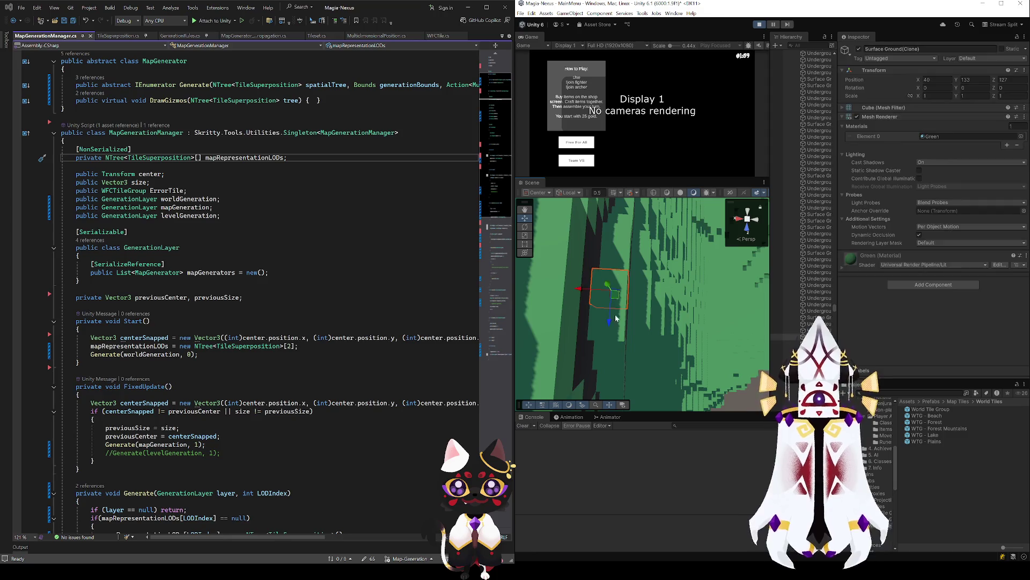
Inspect a Cave Floor tile by the blue water, then return to an overhead view.
mouse_move(603, 288)
left_mouse_down()
mouse_move(778, 265)
mouse_move(690, 205)
mouse_move(716, 284)
left_mouse_up()
left_click(720, 304)
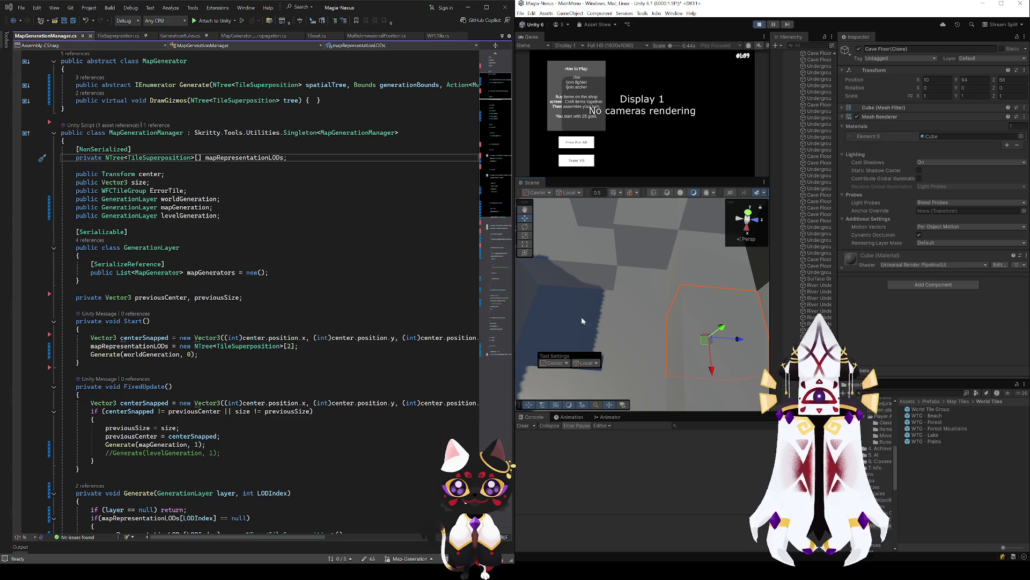
mouse_move(582, 317)
left_mouse_down()
mouse_move(638, 286)
mouse_move(611, 247)
mouse_move(614, 256)
mouse_move(711, 246)
mouse_move(639, 258)
left_mouse_up()
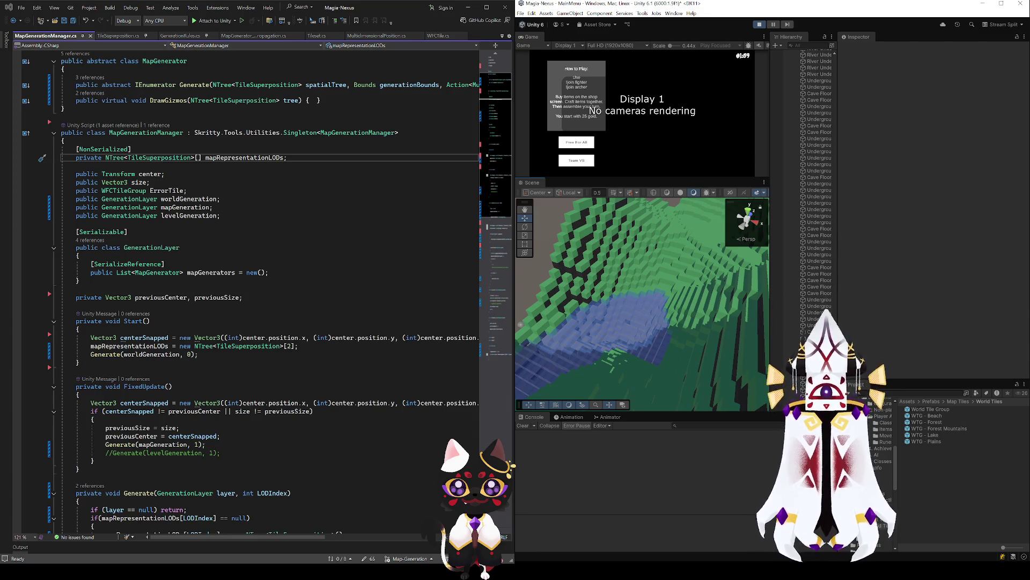
scroll(822, 85, "up", 10)
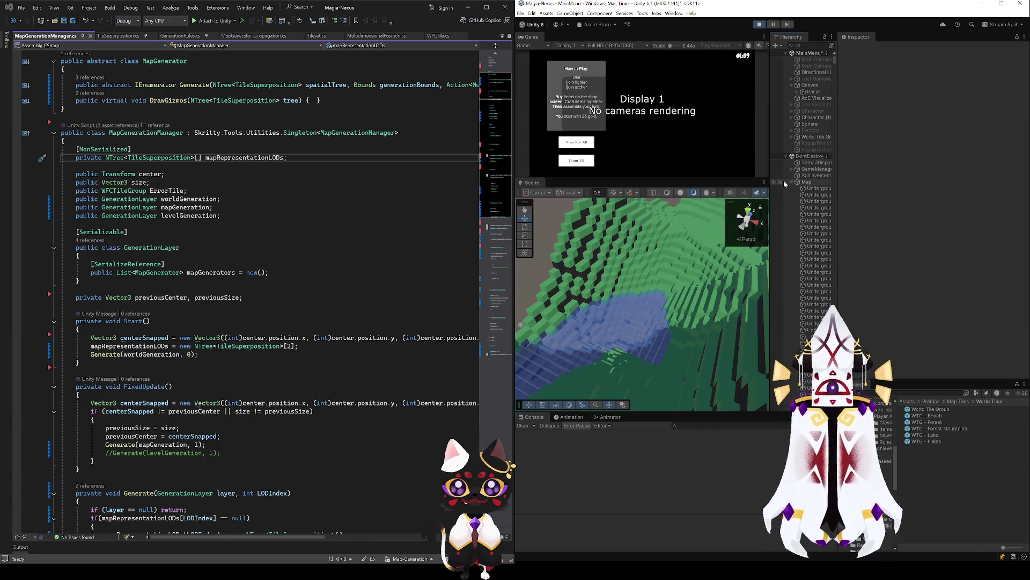
Collapse the Map object's child tiles and select Map to view its generator settings.
left_click(791, 182)
left_click(802, 182)
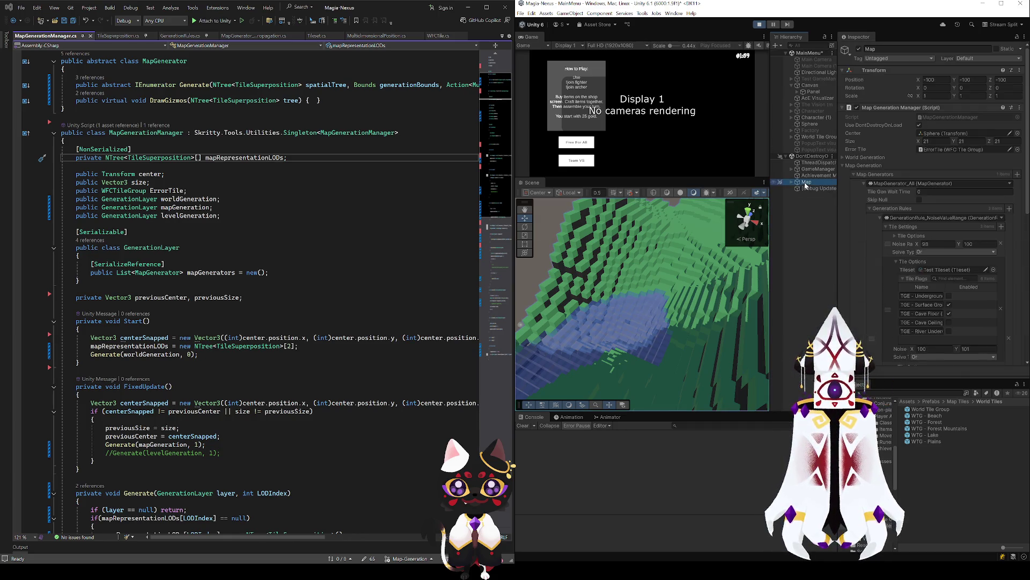
scroll(862, 259, "down", 1)
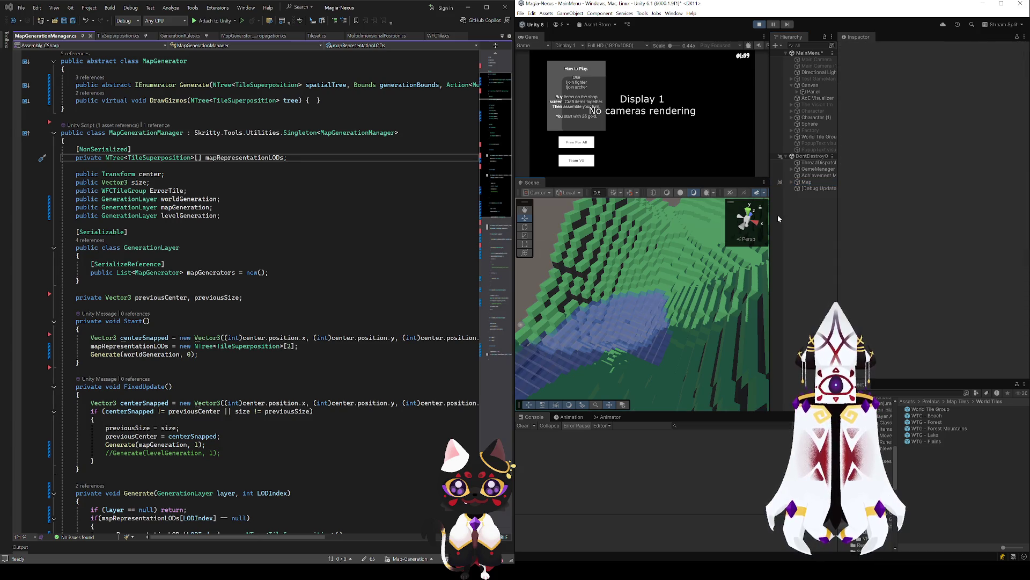
scroll(880, 311, "down", 10)
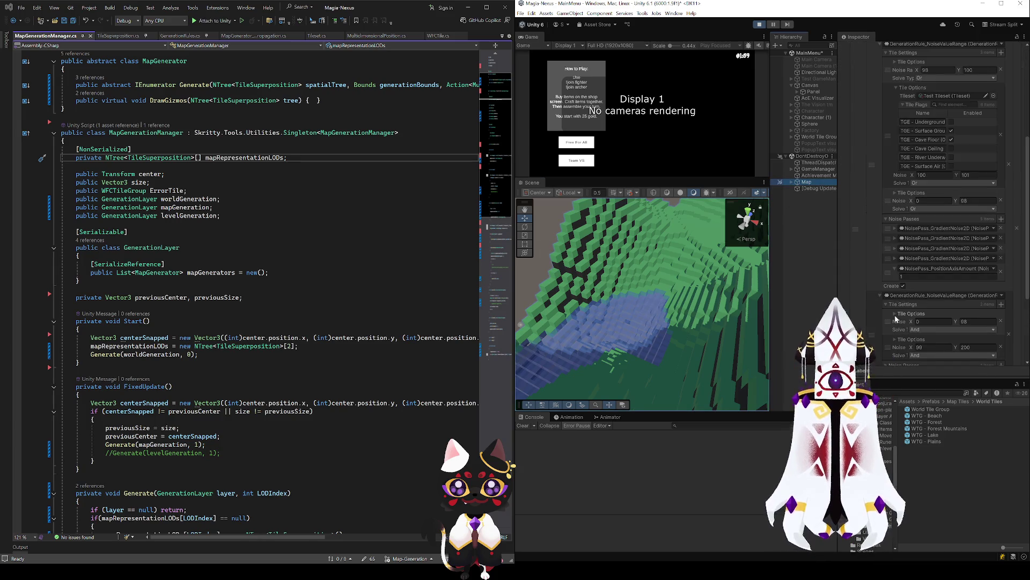
scroll(893, 304, "up", 5)
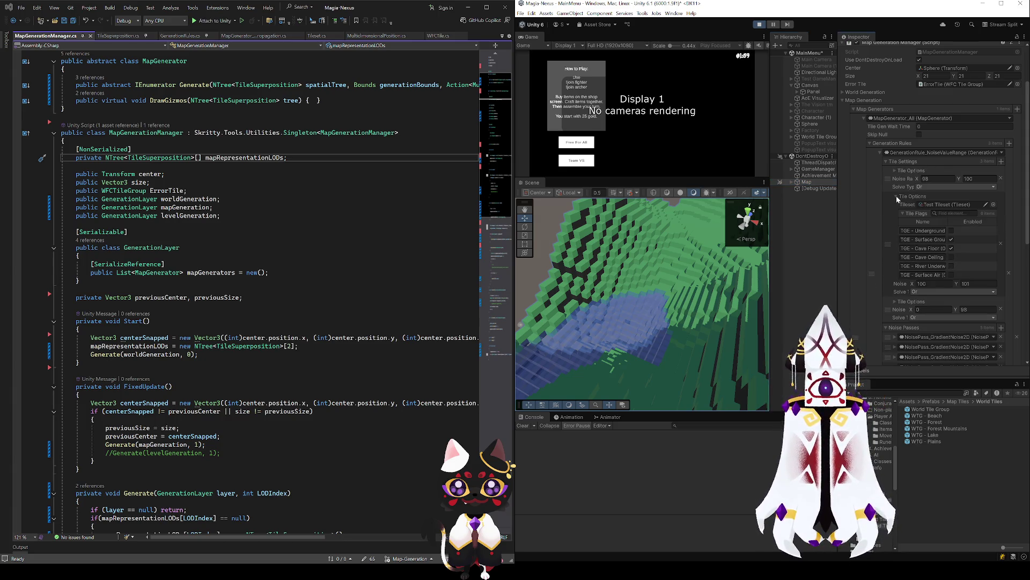
Collapse the second tile options set, expand the third, and orbit to another side of the terrain.
left_click(896, 195)
left_click(896, 222)
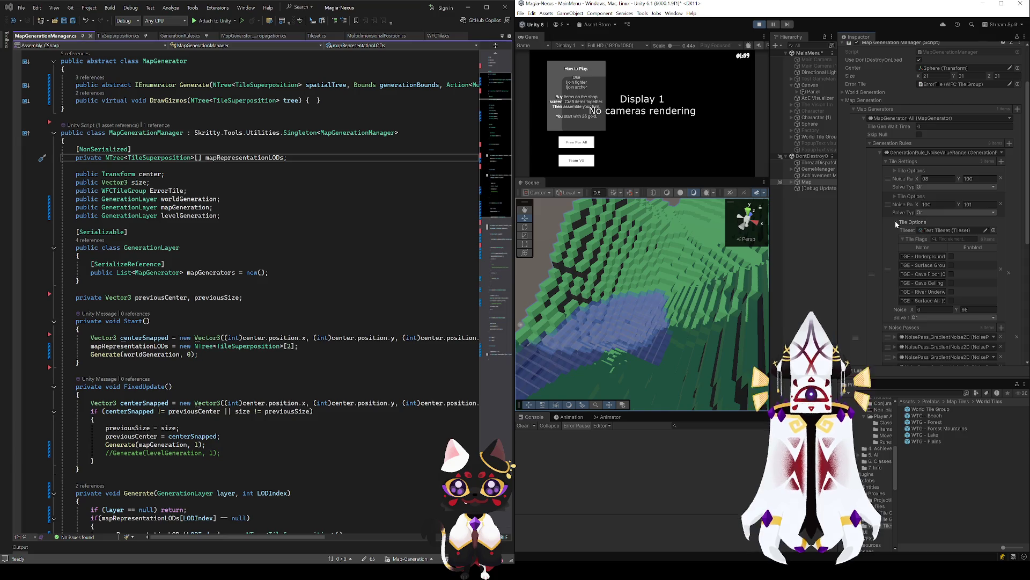
mouse_move(708, 297)
left_mouse_down()
mouse_move(625, 285)
mouse_move(819, 274)
mouse_move(852, 258)
mouse_move(846, 245)
mouse_move(873, 246)
mouse_move(670, 311)
mouse_move(683, 344)
mouse_move(679, 322)
left_mouse_up()
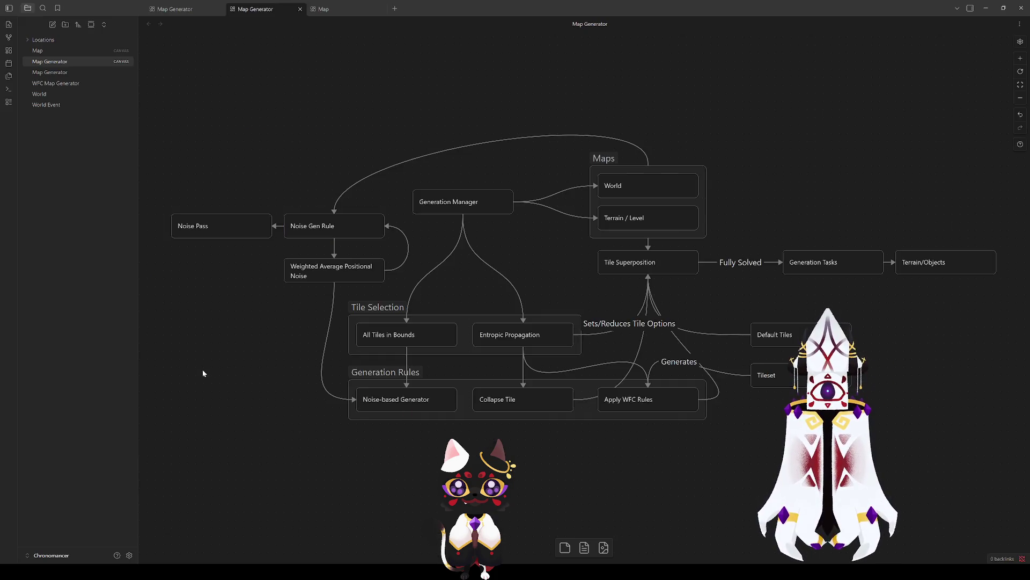
right_click(228, 409)
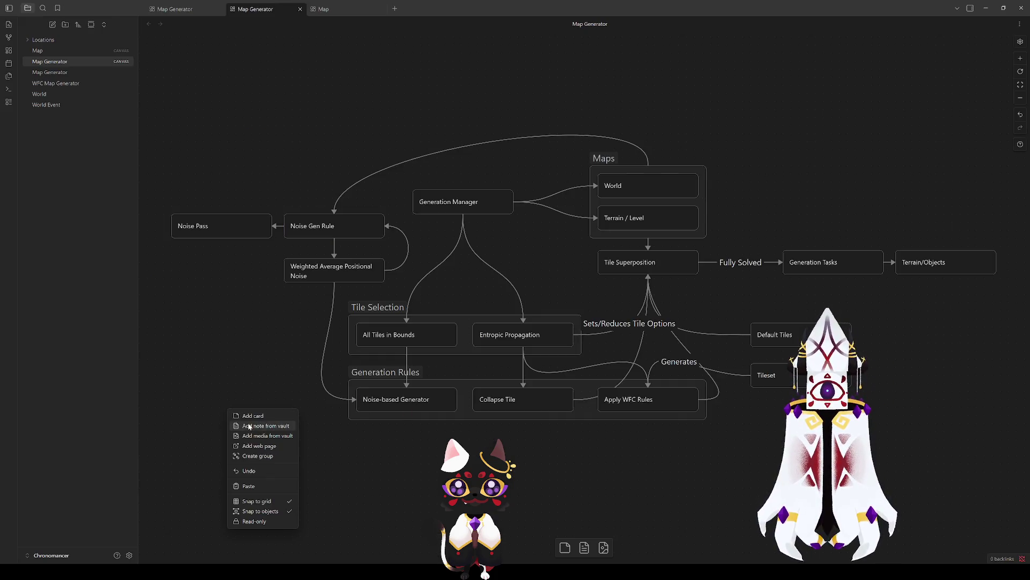
Add a 'Terrain Setup Pass' card left of Noise-based Generator, then minimize Obsidian.
left_click(273, 424)
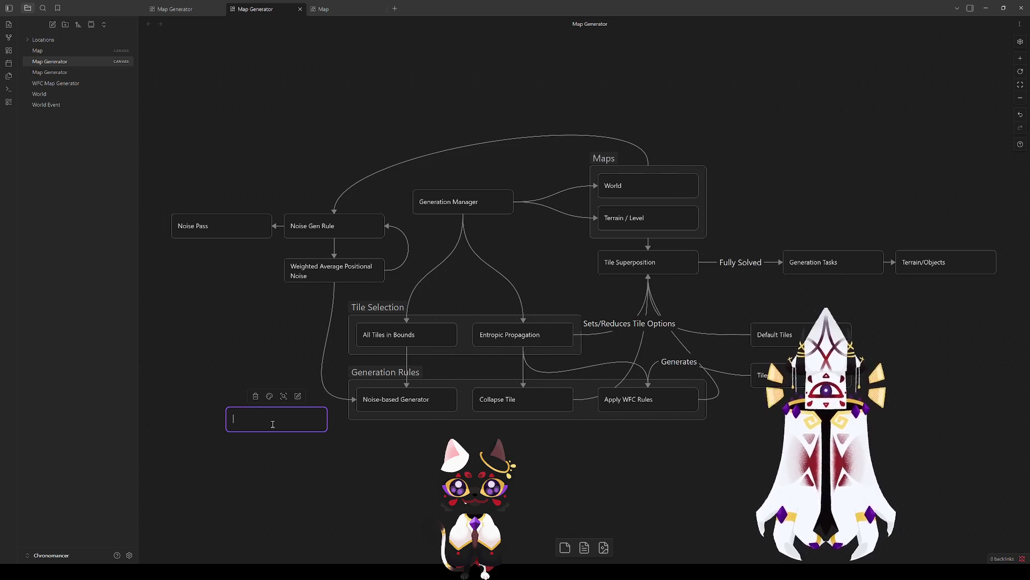
type("Terr")
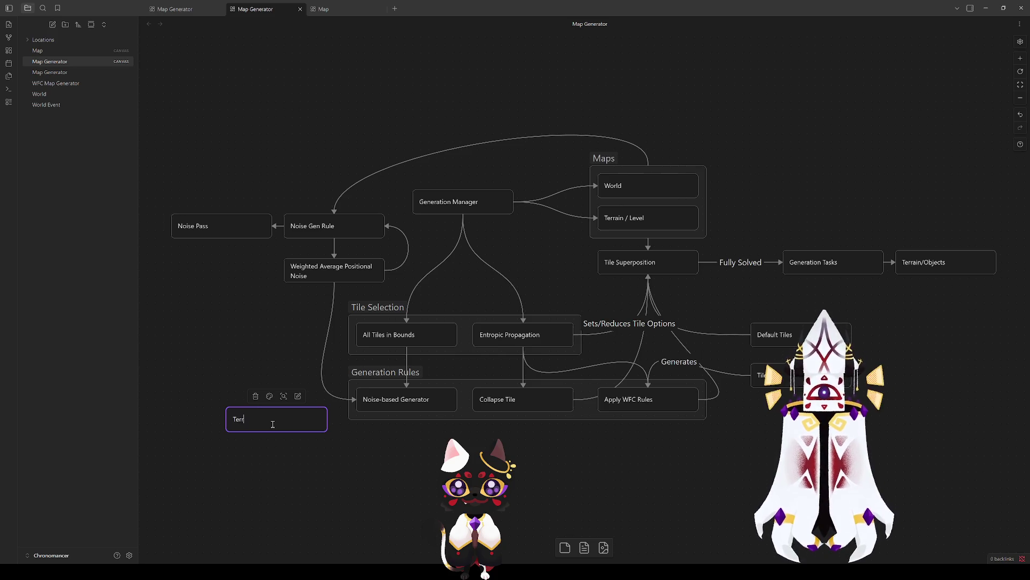
type("ain Setu")
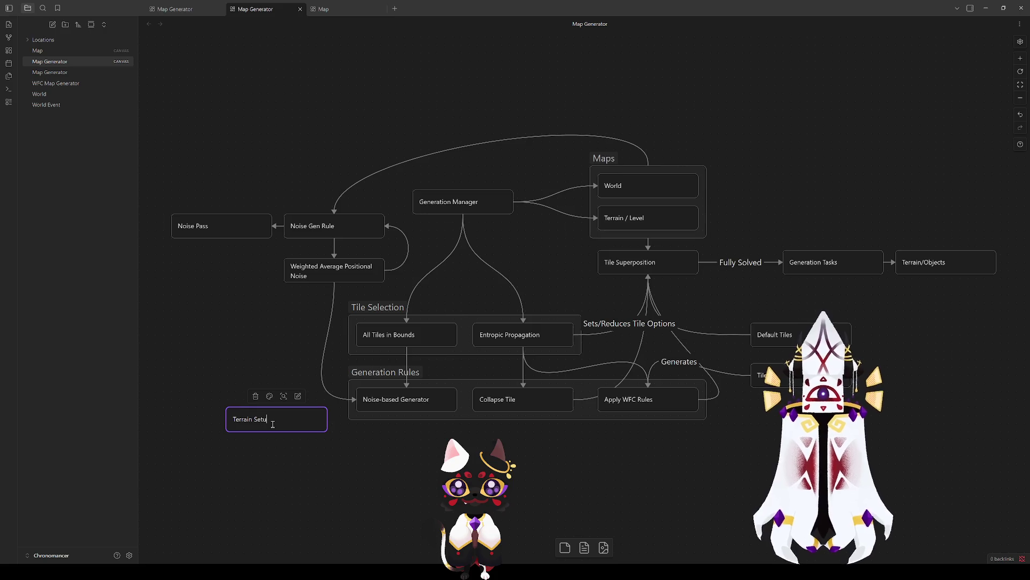
type("p Pass")
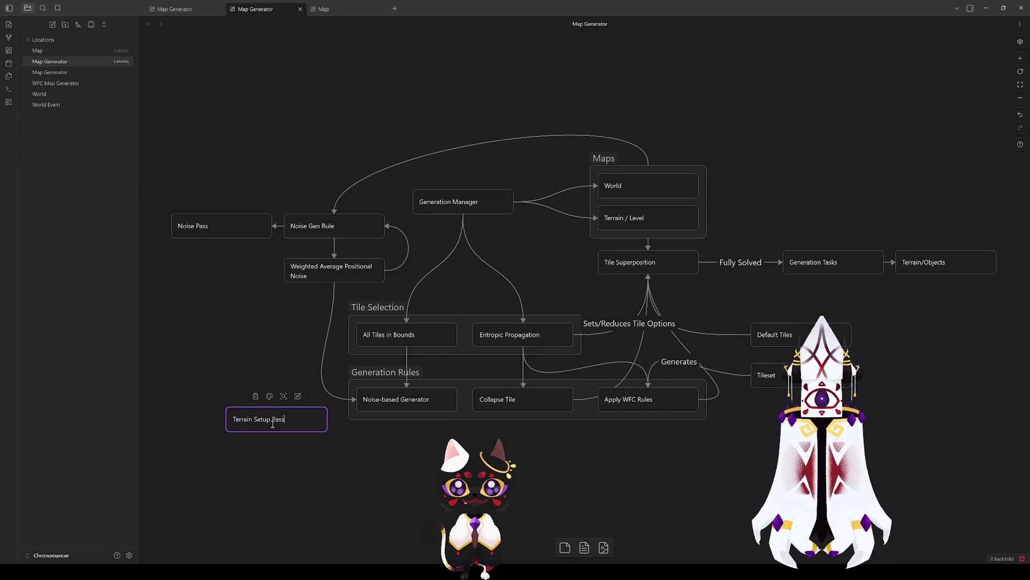
left_click(288, 454)
mouse_move(281, 421)
left_mouse_down()
mouse_move(258, 400)
mouse_move(613, 97)
mouse_move(532, 125)
mouse_move(515, 106)
mouse_move(690, 108)
mouse_move(154, 378)
mouse_move(244, 388)
left_mouse_up()
left_click(240, 434)
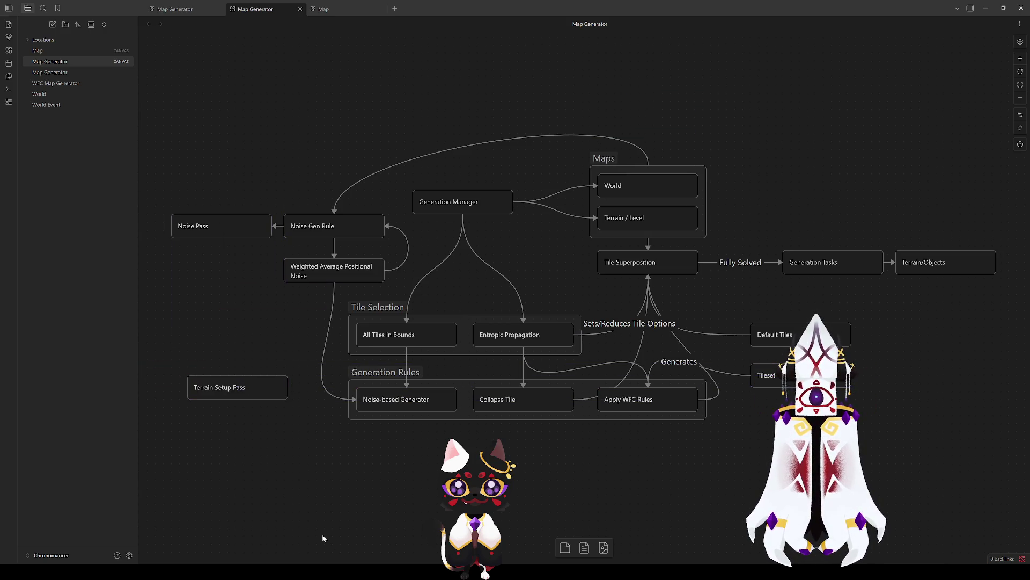
left_click(989, 9)
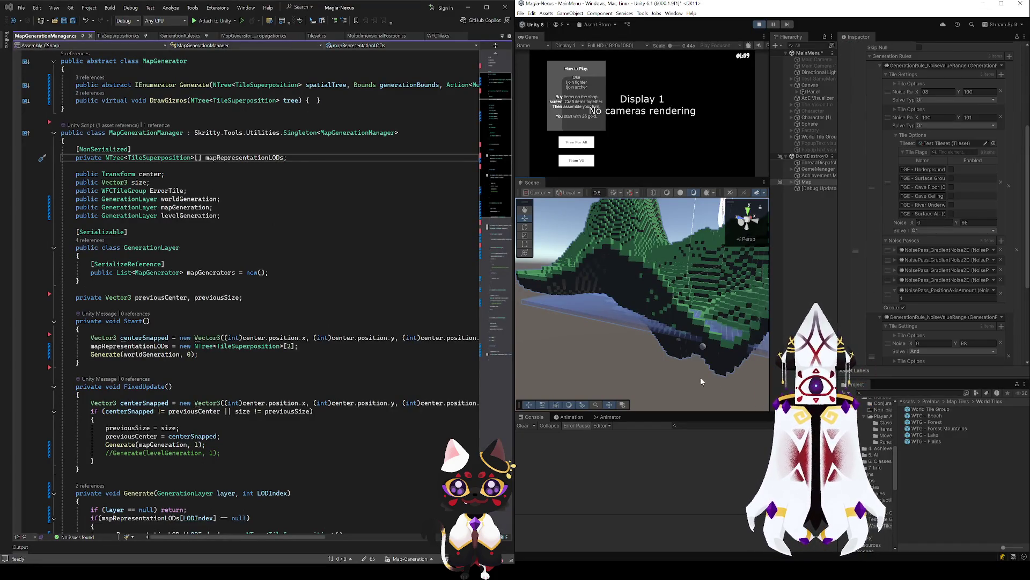
Collapse the first and second GenerationRule_NoiseValueRange entries in the Inspector.
mouse_move(647, 342)
left_mouse_down()
mouse_move(547, 369)
mouse_move(537, 362)
left_mouse_up()
scroll(883, 230, "up", 3)
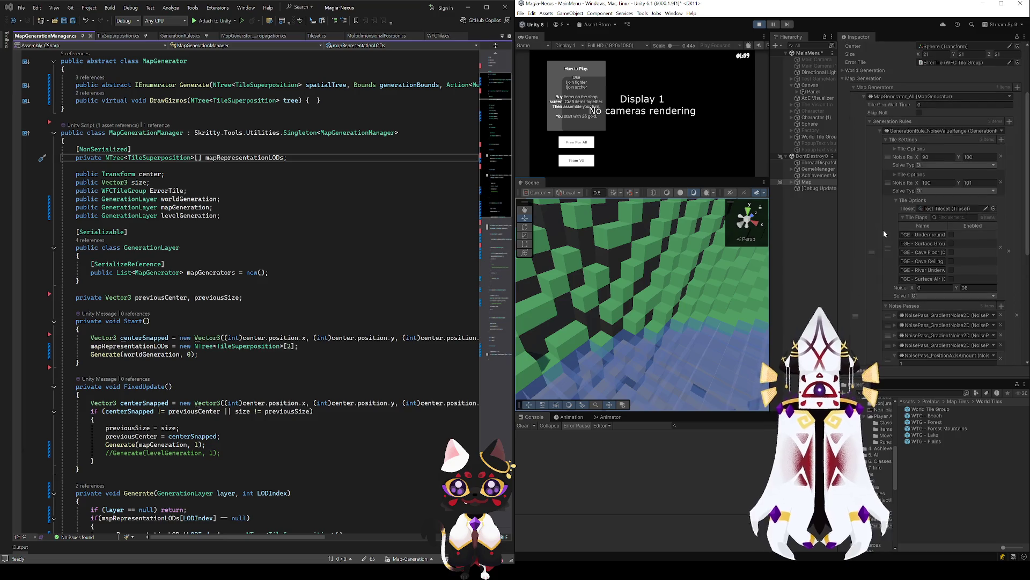
left_click(881, 131)
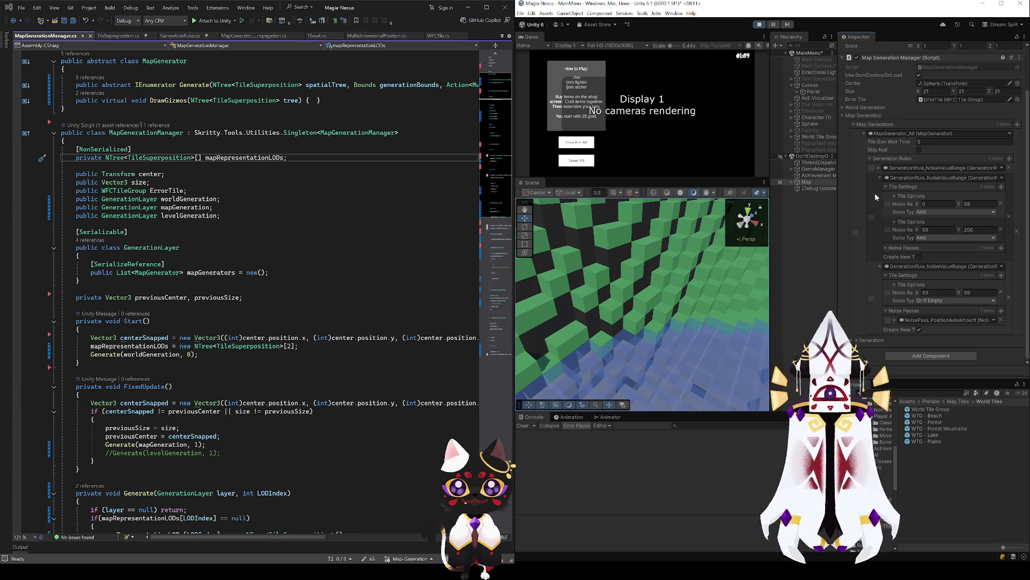
left_click(881, 178)
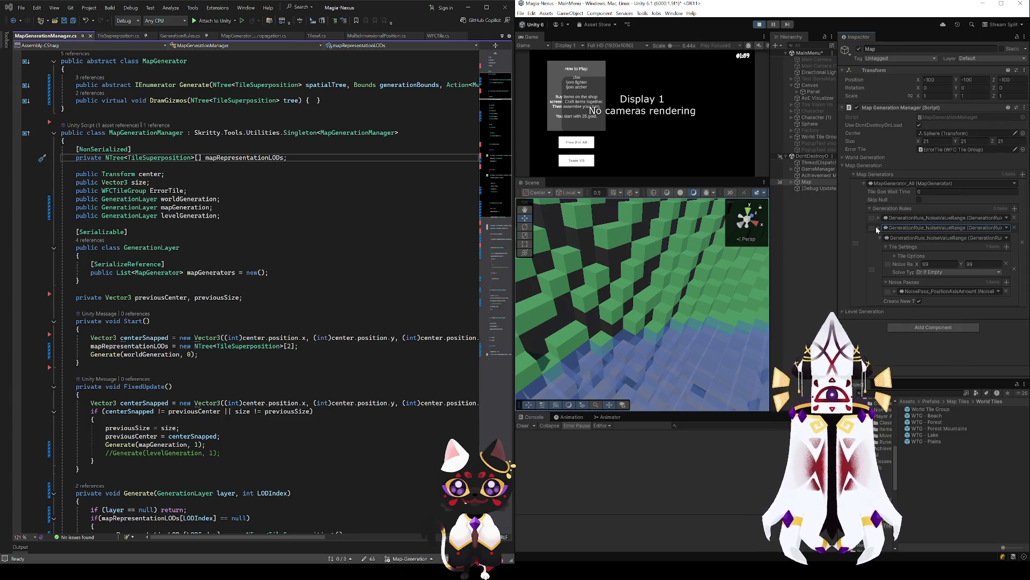
Re-expand the second rule's tile settings (95–100 and 100–101 ranges) and orbit close to the terrain.
left_click(878, 228)
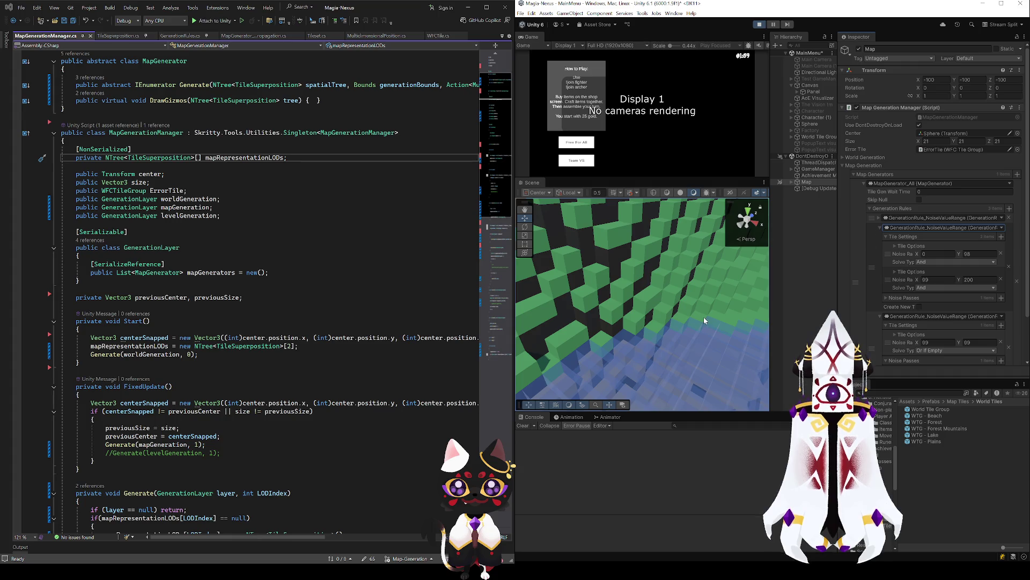
mouse_move(703, 317)
left_mouse_down()
mouse_move(635, 344)
mouse_move(541, 338)
mouse_move(664, 321)
left_mouse_up()
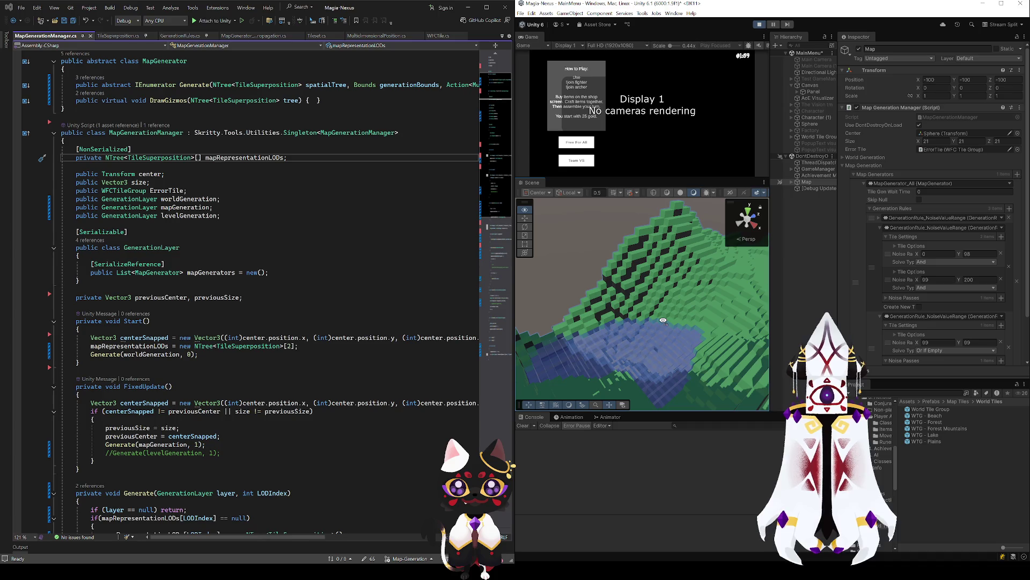
mouse_move(663, 321)
left_mouse_down()
mouse_move(523, 360)
mouse_move(558, 350)
left_mouse_up()
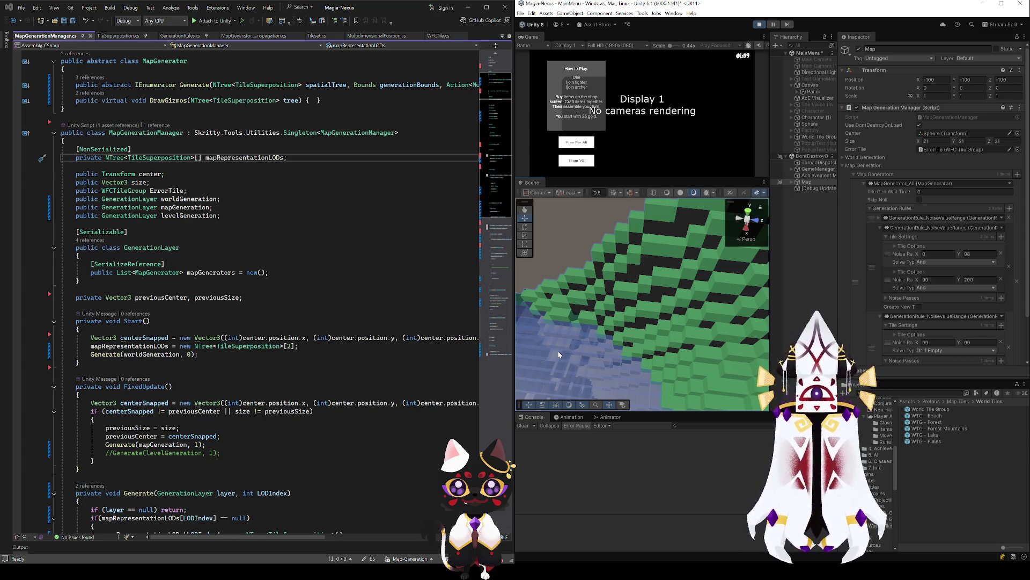
left_click(879, 218)
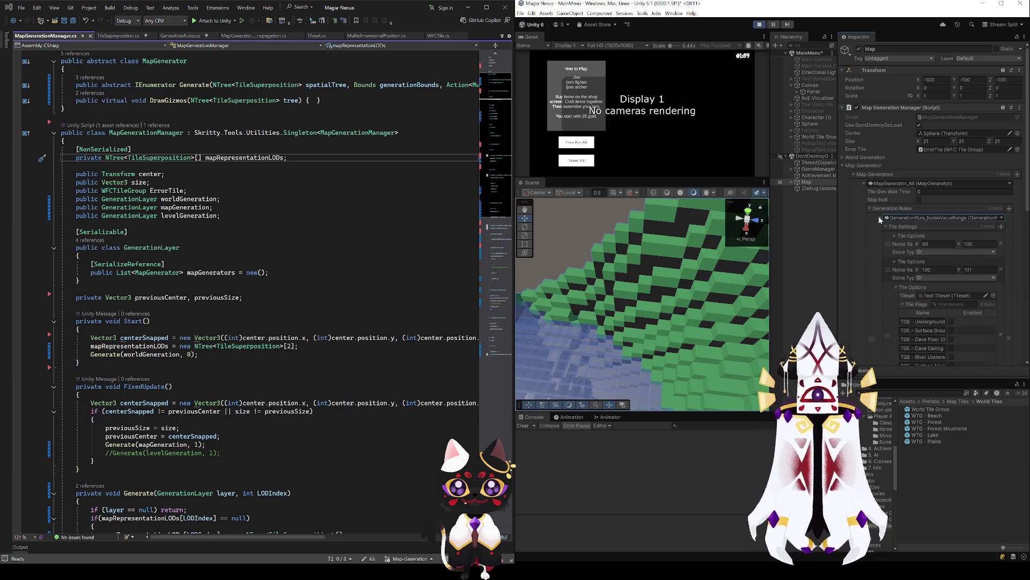
Review the first rule's tileset and tile flags, fold NoisePass_PositionAxisAmount, and orbit the scene.
scroll(877, 269, "down", 3)
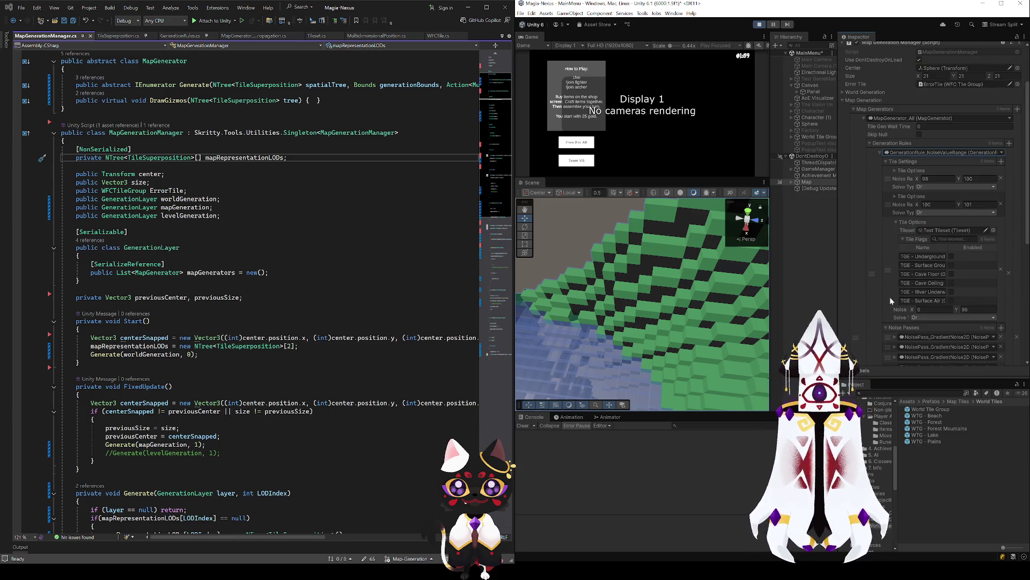
scroll(890, 301, "down", 4)
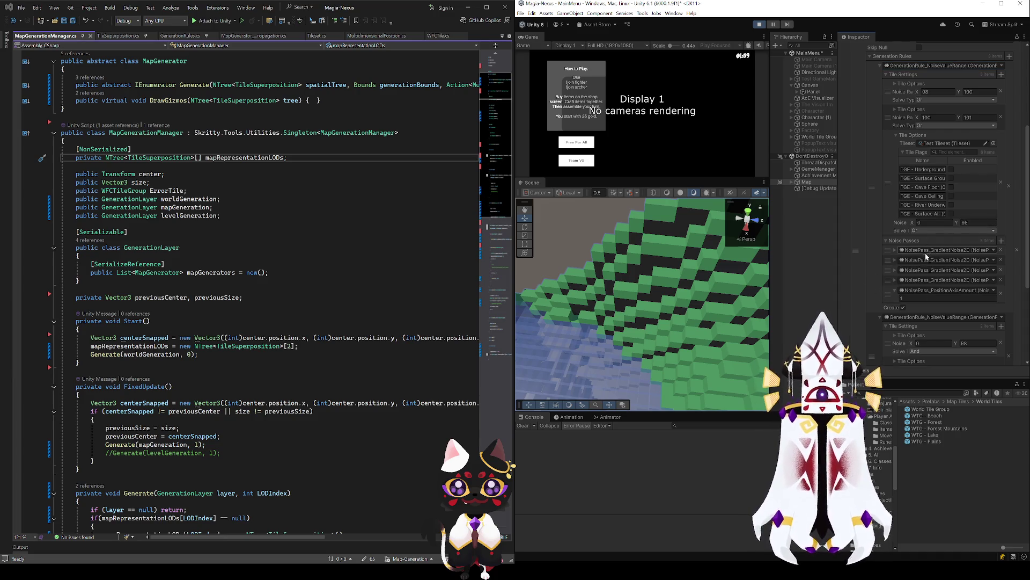
left_click(894, 290)
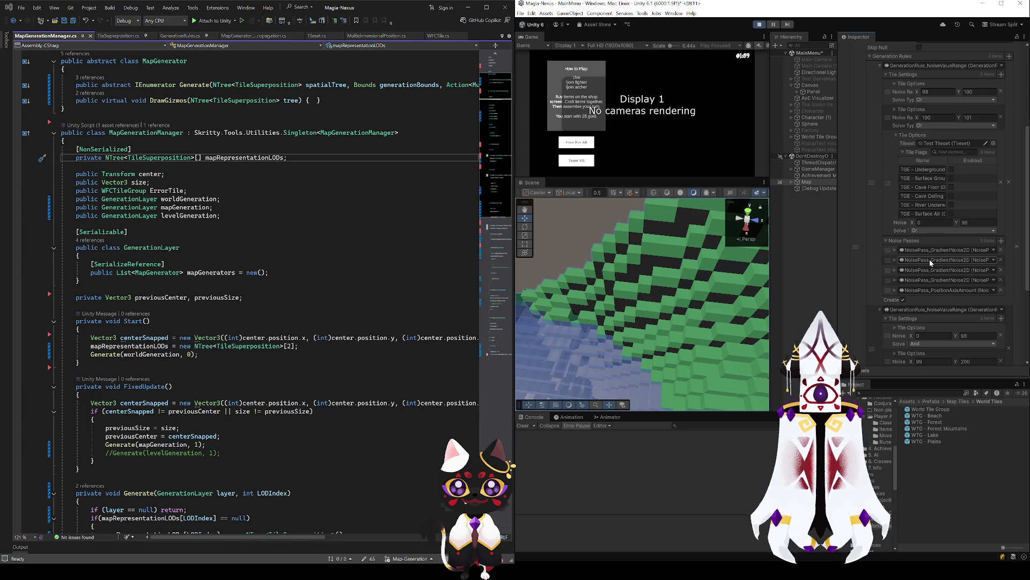
mouse_move(751, 228)
left_mouse_down()
mouse_move(838, 224)
mouse_move(598, 235)
mouse_move(591, 302)
mouse_move(672, 250)
mouse_move(673, 223)
left_mouse_up()
scroll(892, 265, "down", 2)
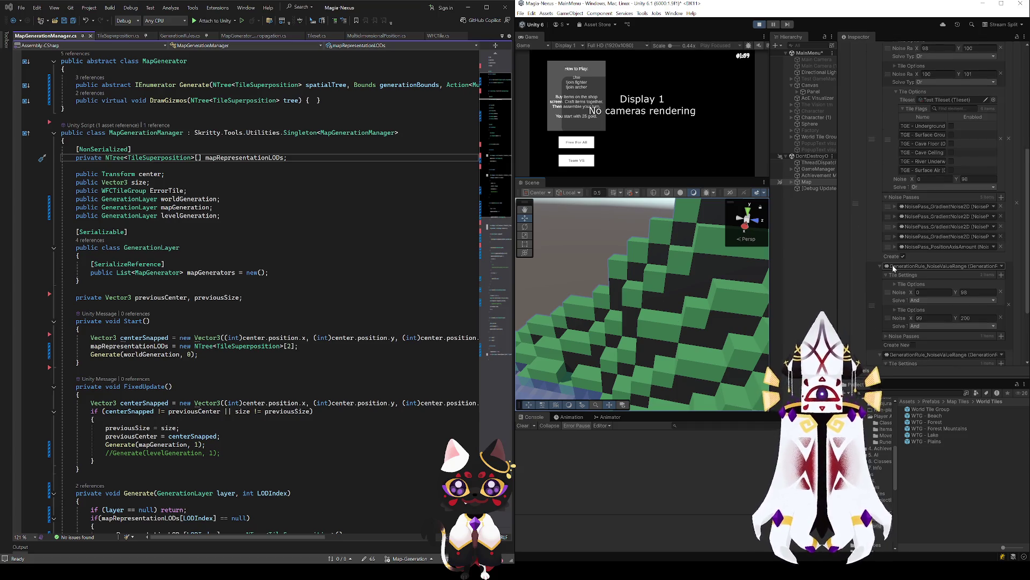
scroll(893, 269, "down", 2)
mouse_move(658, 319)
left_mouse_down()
mouse_move(656, 352)
mouse_move(614, 320)
mouse_move(684, 353)
mouse_move(692, 345)
left_mouse_up()
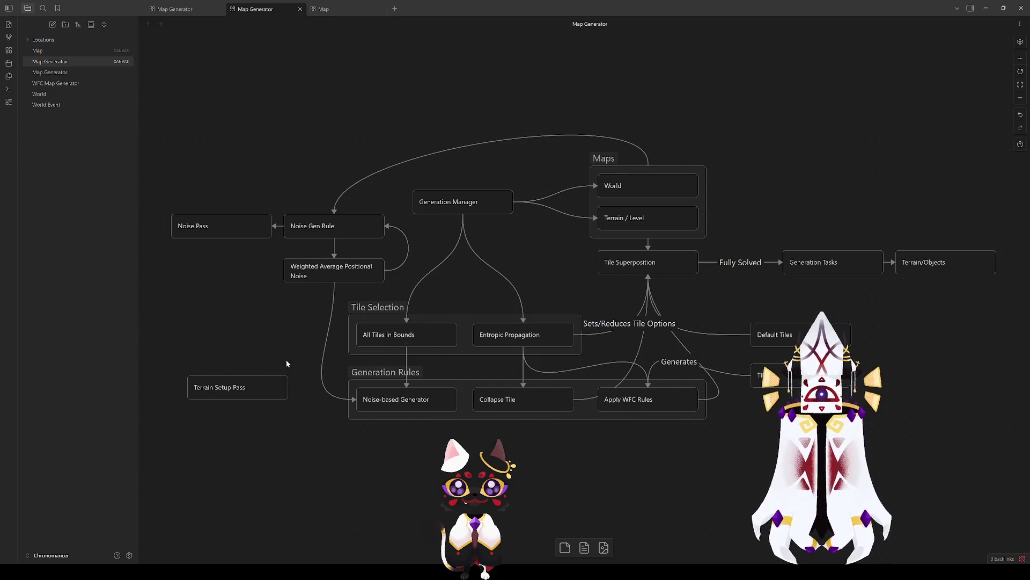
Open the context menu on an empty area of the Map Generator canvas.
right_click(241, 433)
Create a Heightmap card and paste the Weighted Average Positional Noise text into it.
left_click(238, 432)
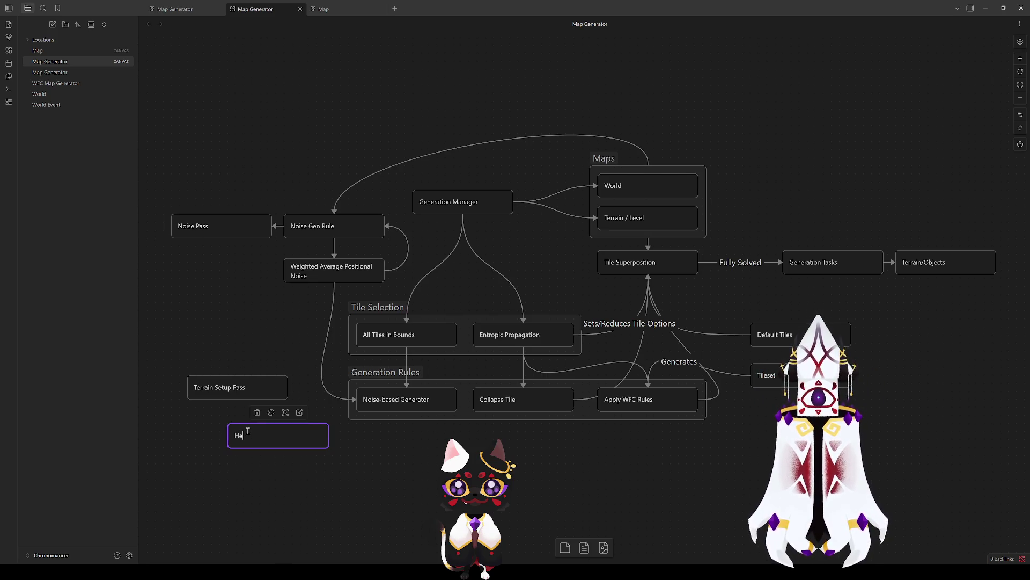
key("Escape")
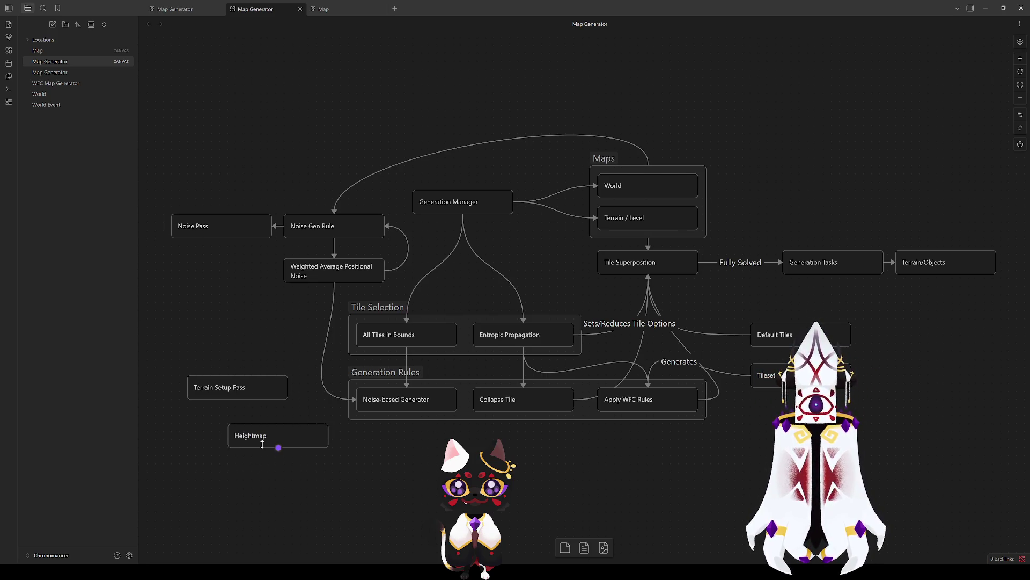
mouse_move(255, 435)
left_mouse_down()
mouse_move(216, 424)
mouse_move(222, 351)
left_mouse_up()
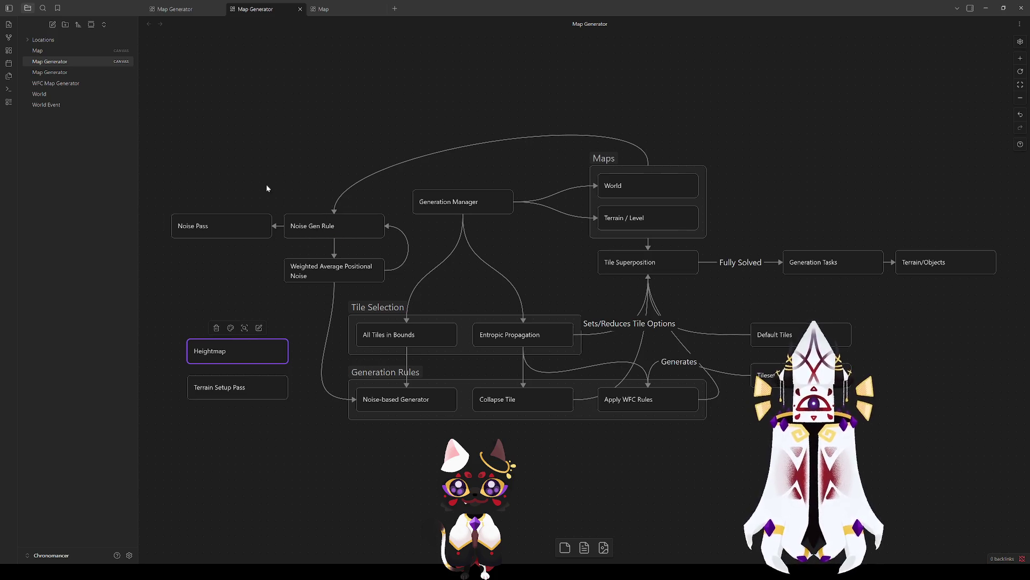
left_click(330, 274)
mouse_move(318, 270)
left_mouse_down()
mouse_move(259, 312)
mouse_move(227, 312)
left_mouse_up()
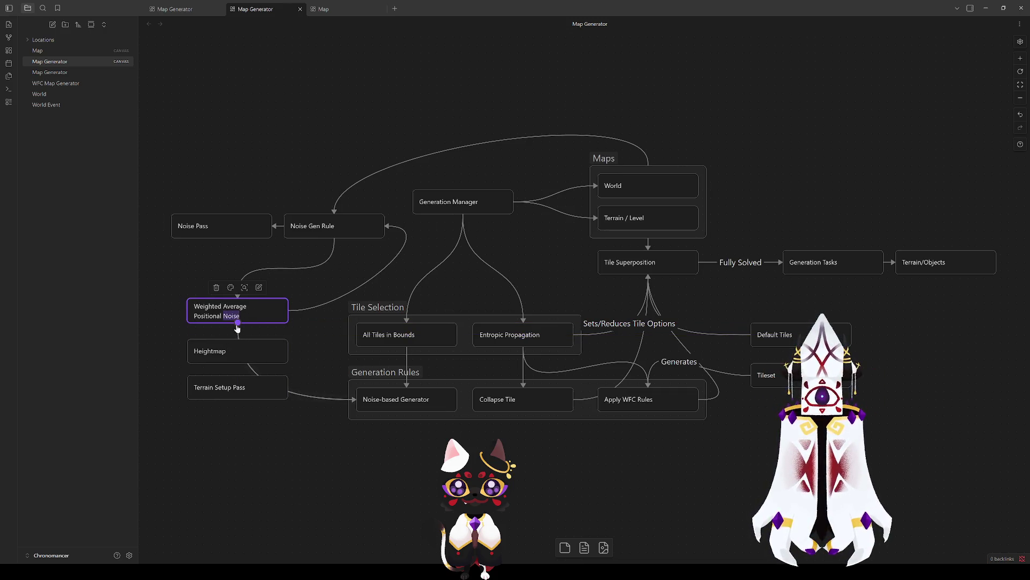
left_click_drag(245, 317, 194, 310)
left_click(215, 356)
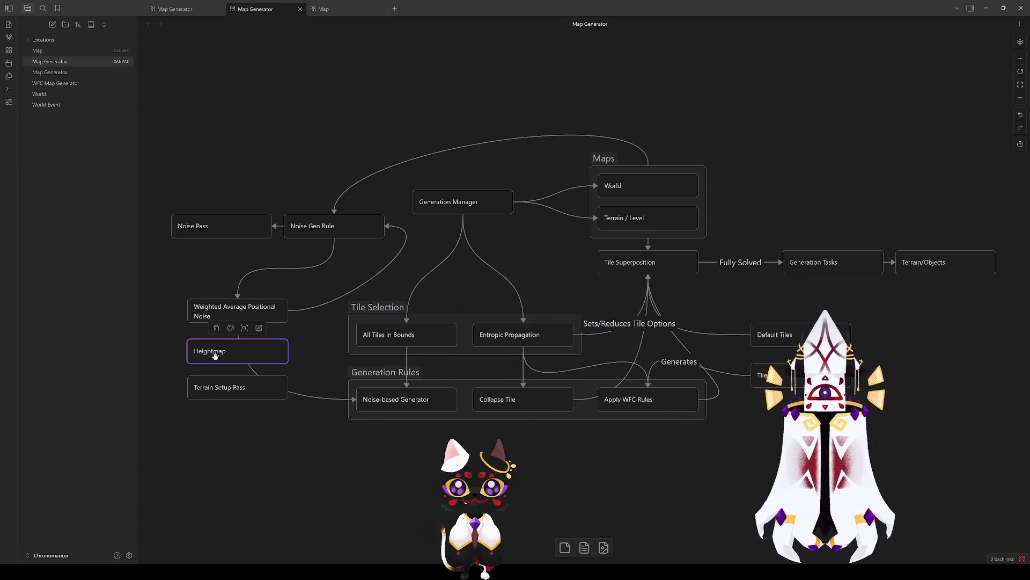
type("Weighted Average Positional Noise")
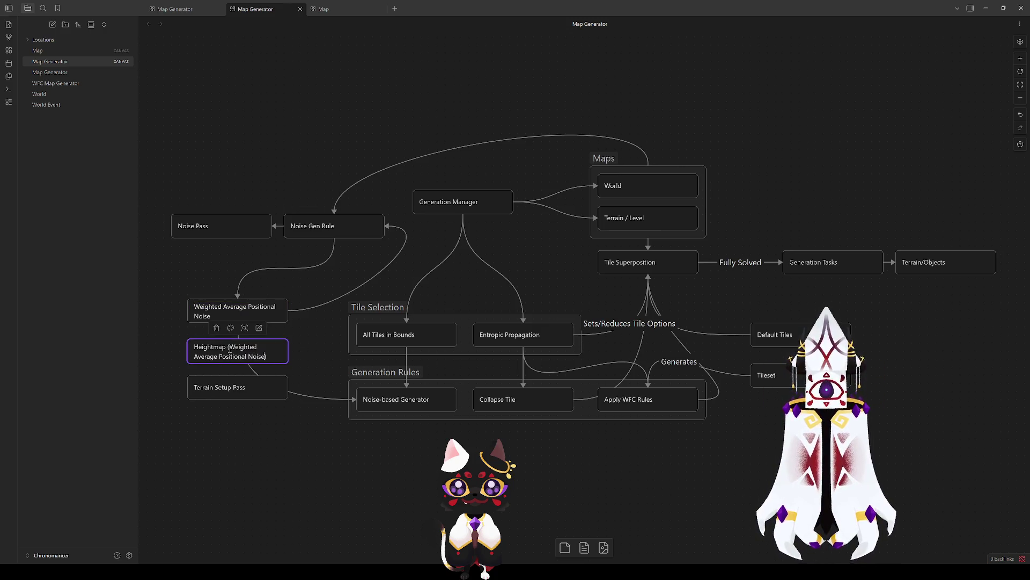
Delete the old Weighted Average Positional Noise card and move Heightmap up near the Maps group.
left_click(232, 424)
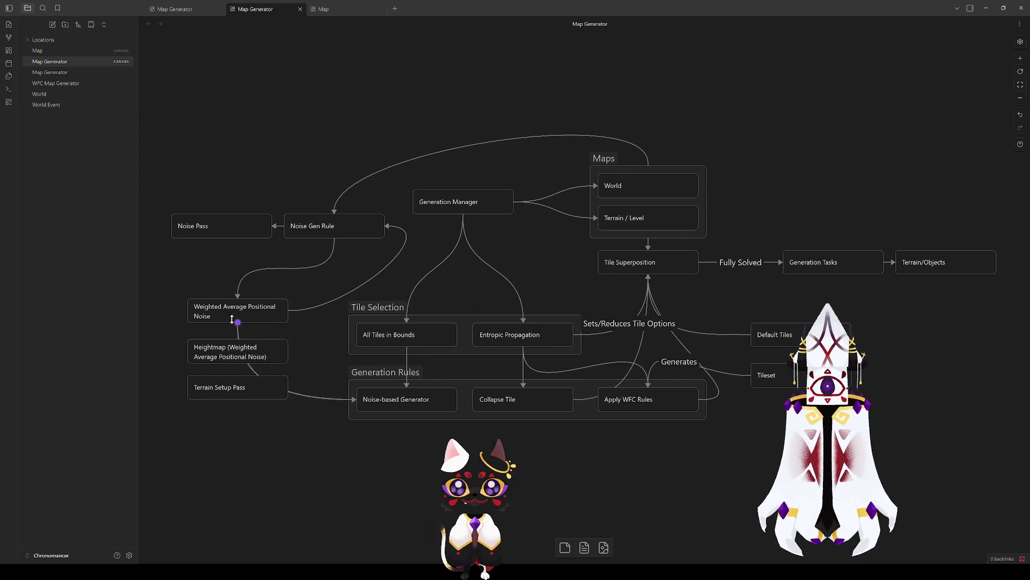
left_click(236, 314)
key("Delete")
mouse_move(236, 351)
left_mouse_down()
mouse_move(655, 98)
mouse_move(441, 109)
left_mouse_up()
Delete the link from Maps to Noise Gen Rule.
left_click(562, 139)
left_click(562, 139)
key("Delete")
right_click(673, 116)
Add a card below Heightmap and type 'Biome' to complete the Biome Terrain Gen Rules card.
left_click(682, 121)
left_click(616, 119)
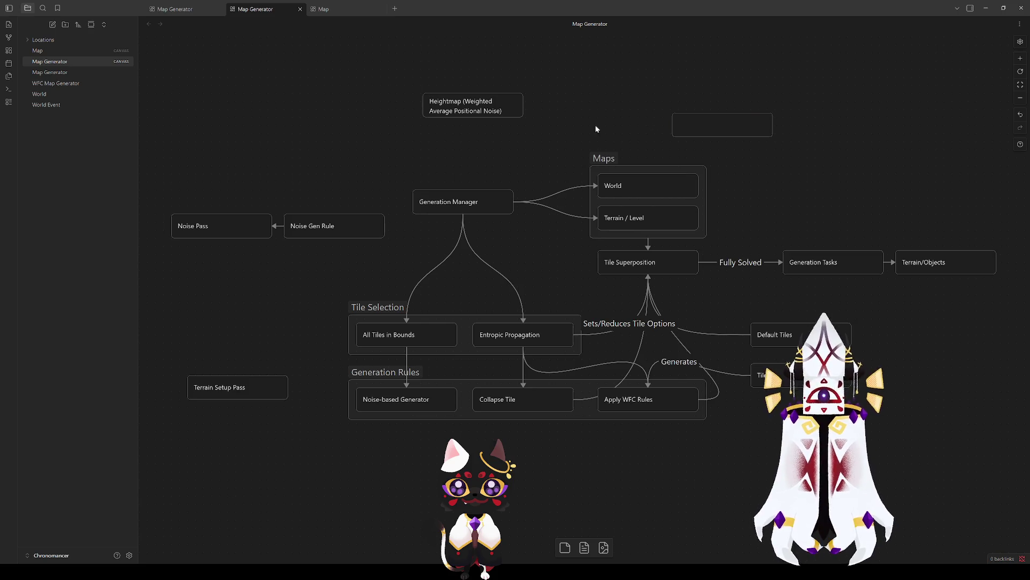
mouse_move(736, 119)
left_mouse_down()
mouse_move(646, 120)
mouse_move(655, 122)
left_mouse_up()
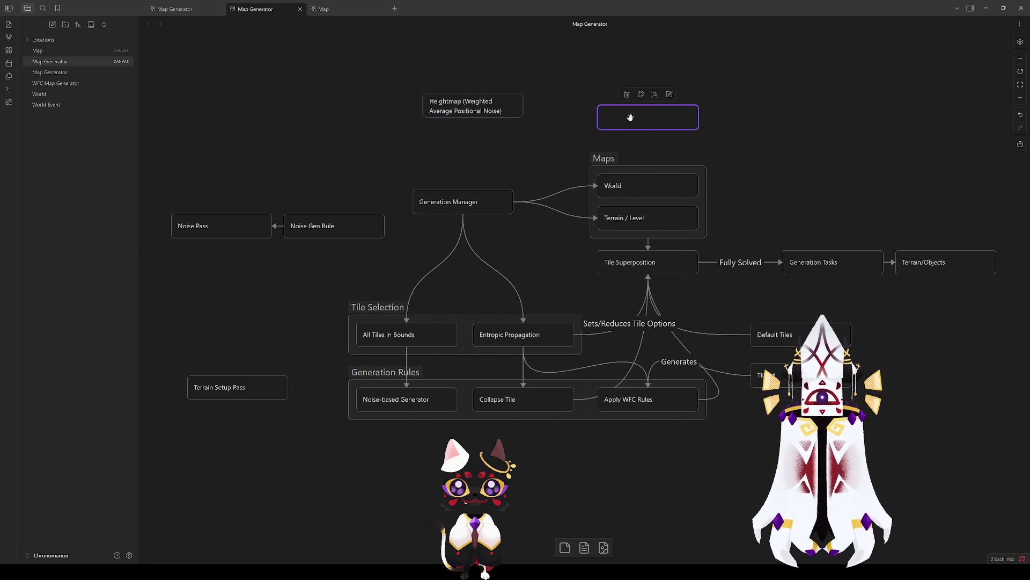
left_click_drag(477, 100, 651, 75)
left_click(630, 117)
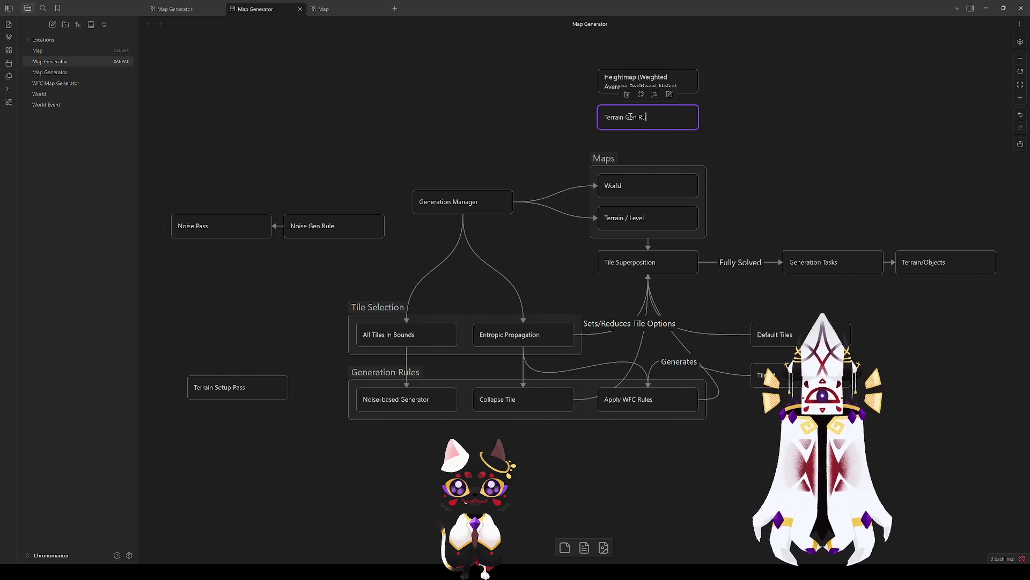
left_click_drag(638, 117, 634, 113)
type("Biome")
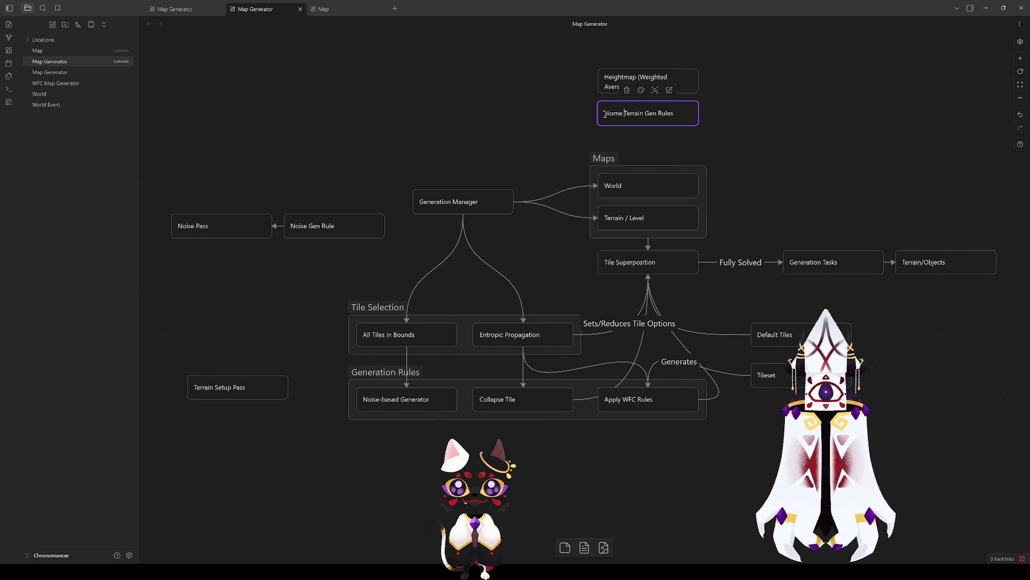
left_click(723, 132)
Add a blank card beside Biome Terrain Gen Rules, then switch to the first Map Generator tab.
left_click(633, 85)
mouse_move(648, 103)
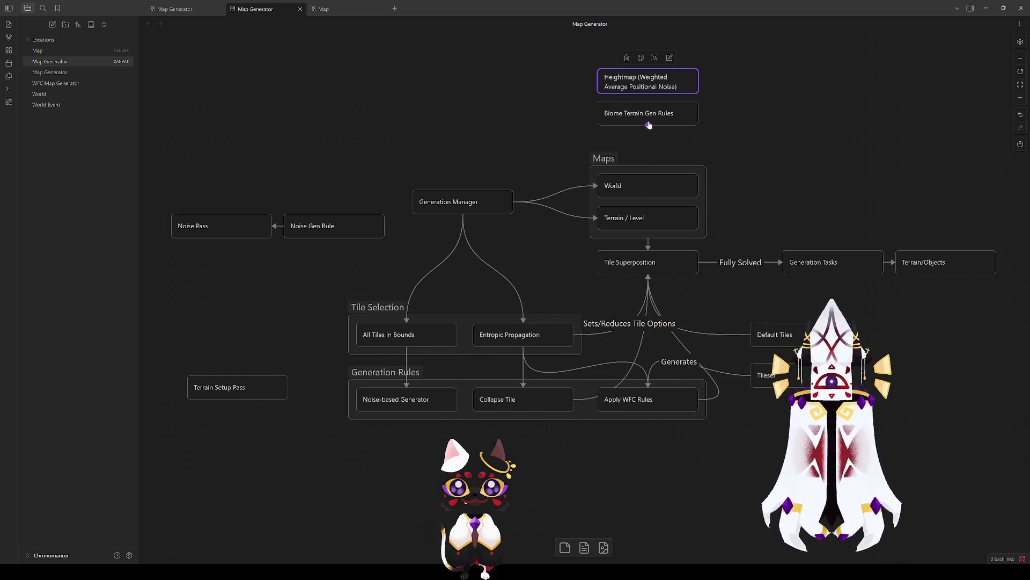
double_click(751, 105)
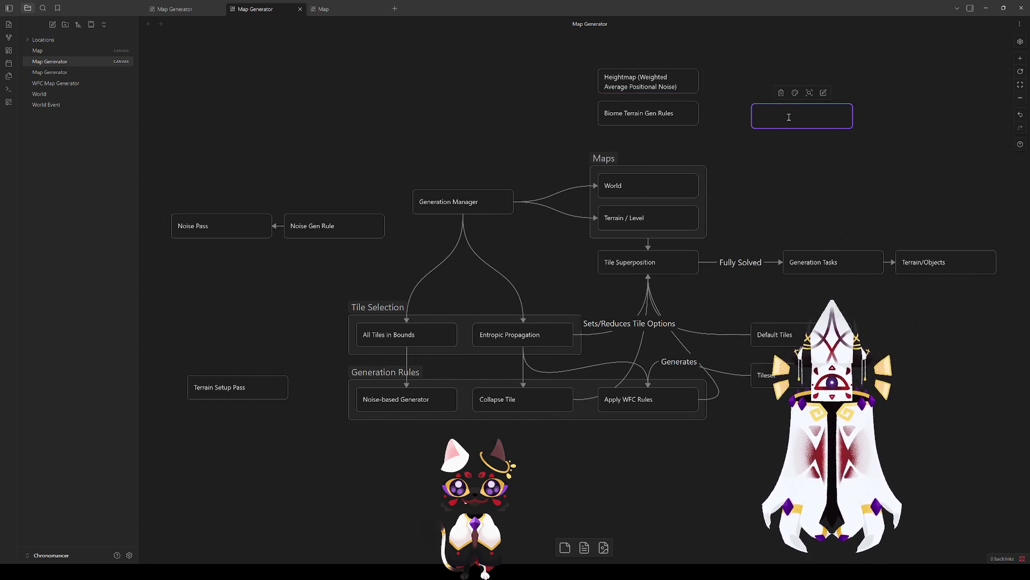
left_click(191, 10)
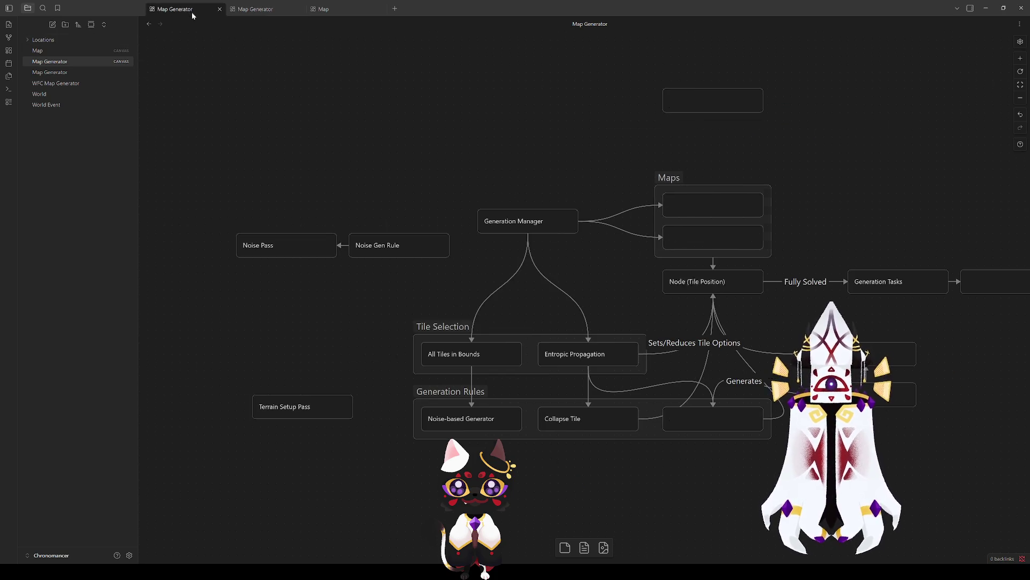
Scroll through the Map Generator note's generation steps, then go back to the canvas.
left_click(257, 9)
left_click(185, 9)
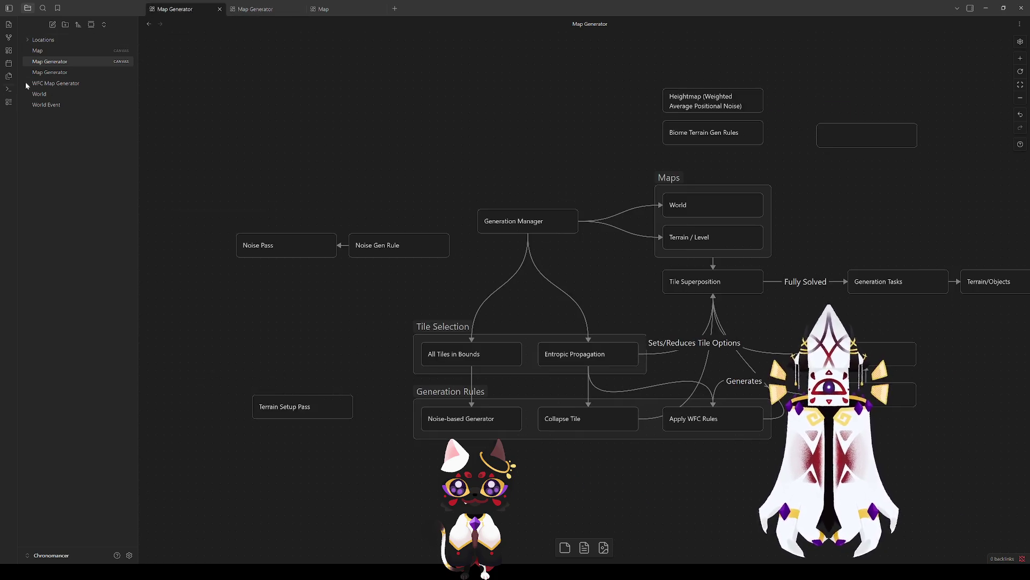
left_click(62, 73)
scroll(510, 323, "down", 2)
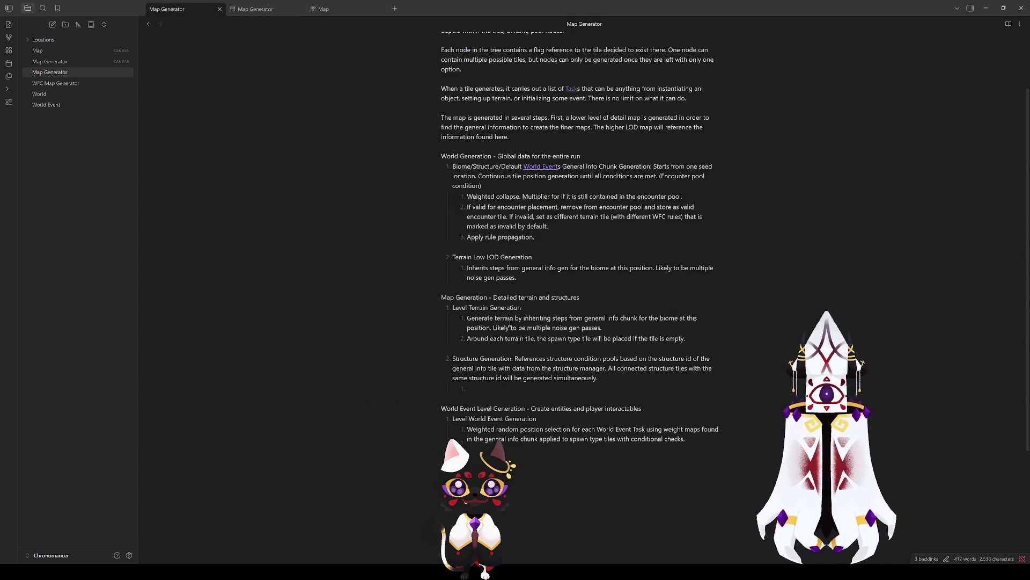
scroll(505, 344, "up", 1)
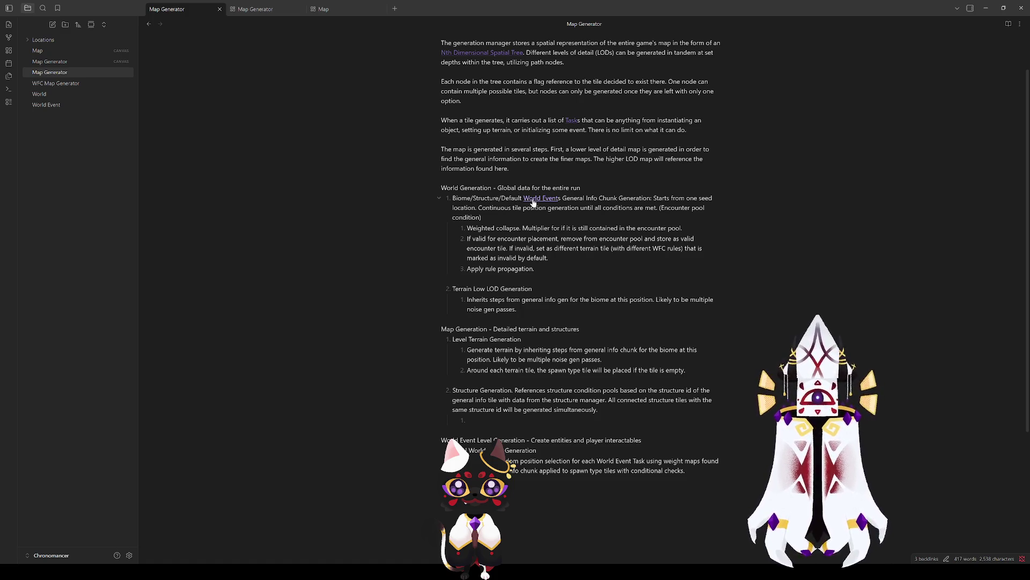
left_click(263, 9)
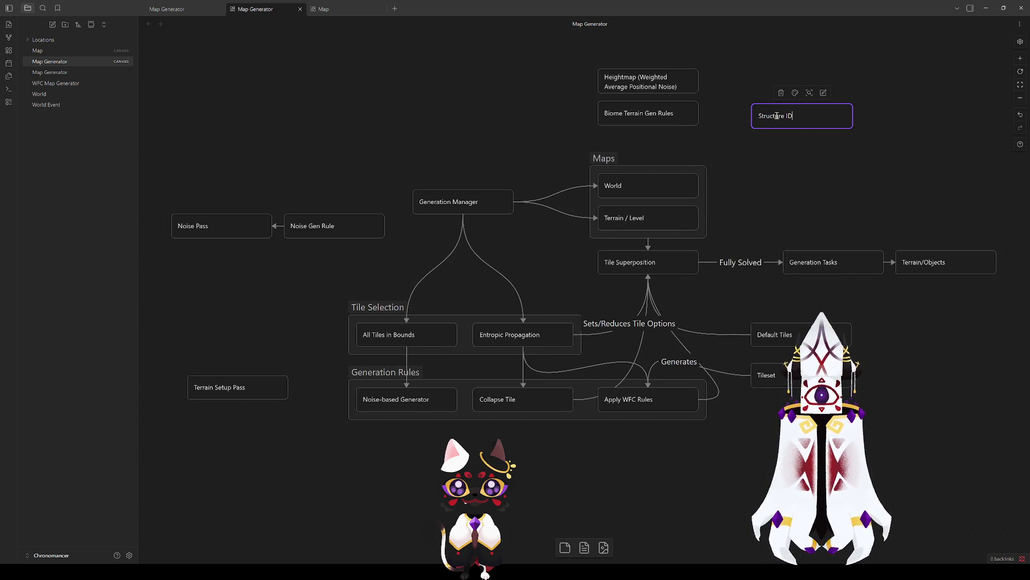
Place the Structure ID card beside Heightmap, above Biome Terrain Gen Rules.
left_click_drag(777, 115, 623, 137)
mouse_move(753, 128)
left_mouse_down()
mouse_move(595, 65)
mouse_move(633, 69)
mouse_move(507, 84)
left_mouse_up()
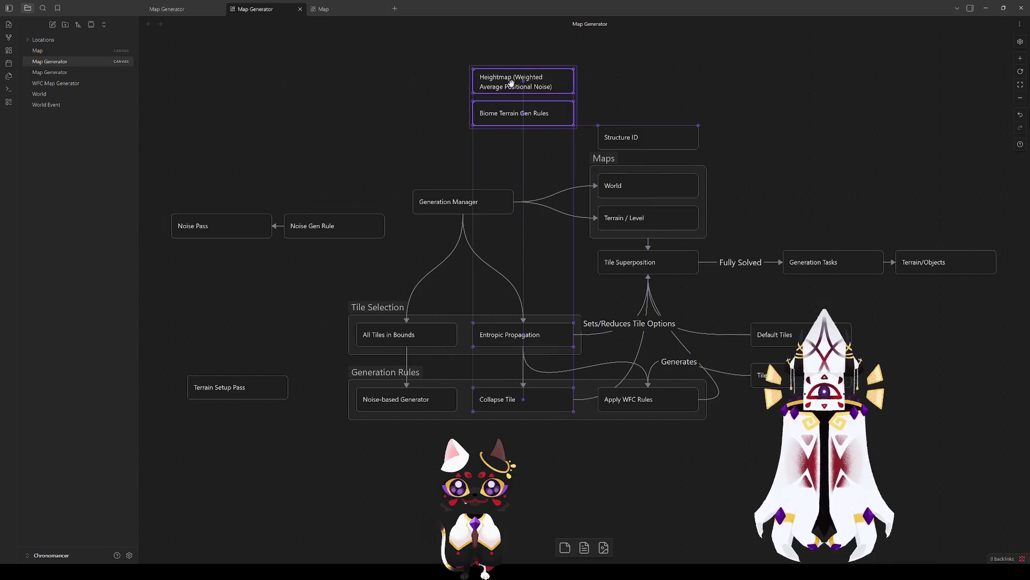
left_click(655, 107)
left_click_drag(658, 137, 641, 80)
left_click(647, 129)
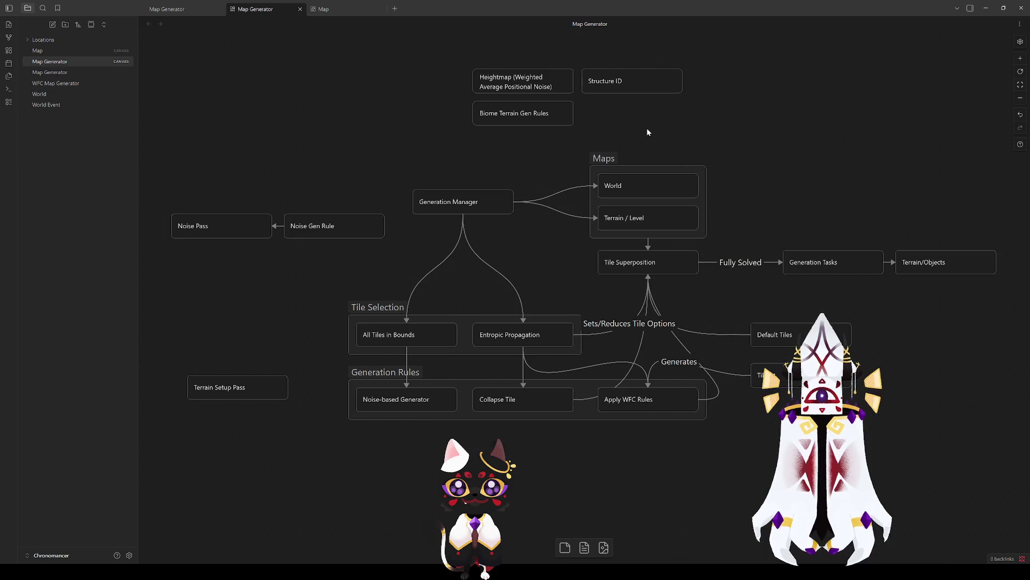
Add a 'Default World Event' card next to Biome Terrain Gen Rules.
right_click(626, 119)
left_click(651, 132)
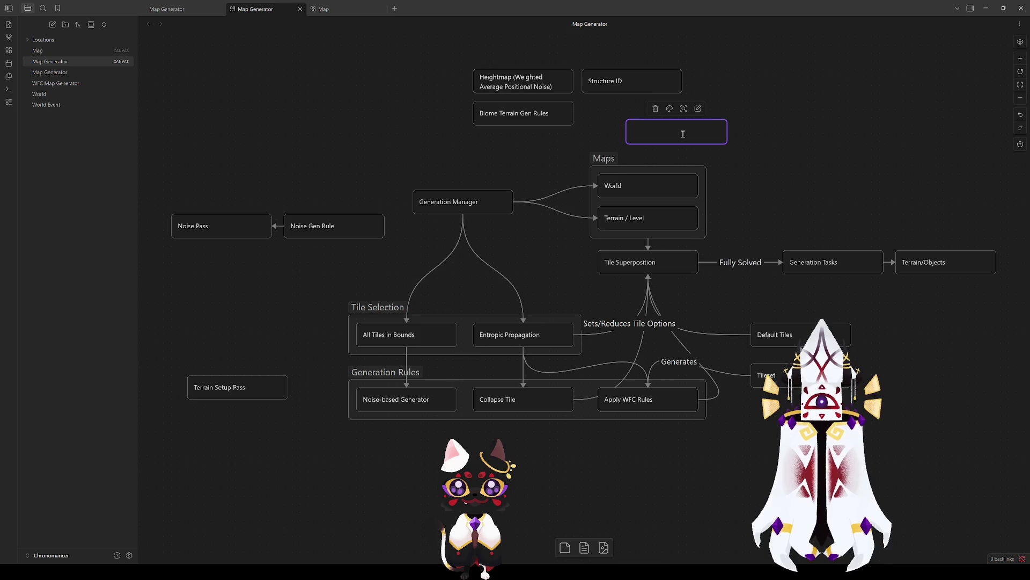
type("Worl")
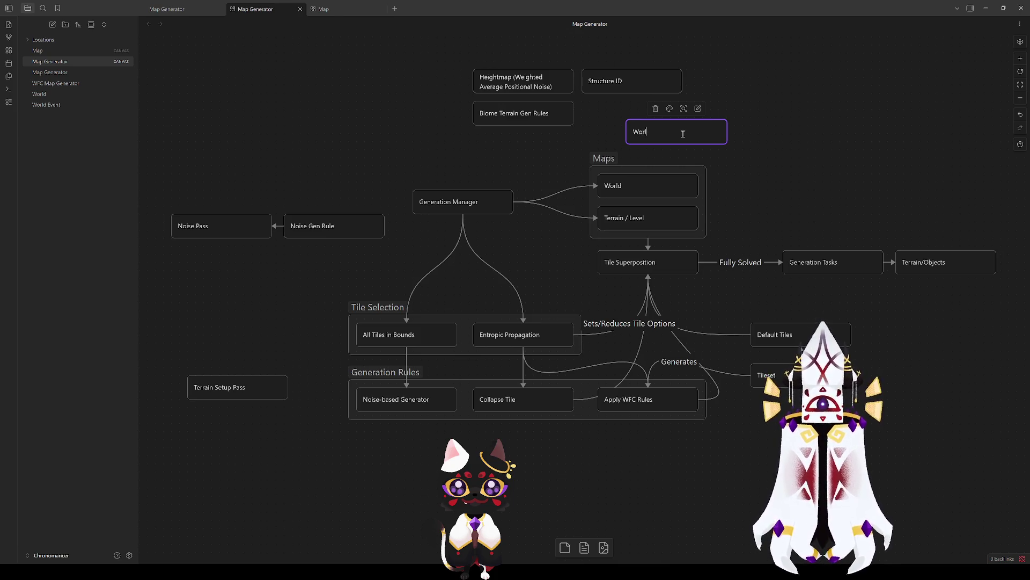
type("vent")
type("Default")
left_click(777, 141)
left_click_drag(662, 129, 617, 110)
left_click(722, 127)
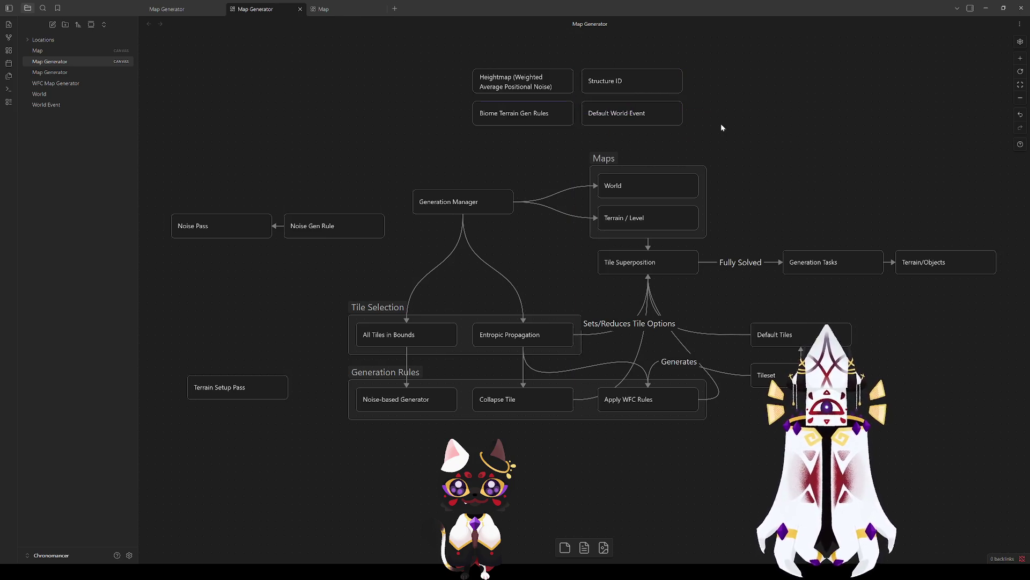
Wrap the four top cards in a new group.
left_click_drag(726, 137, 468, 50)
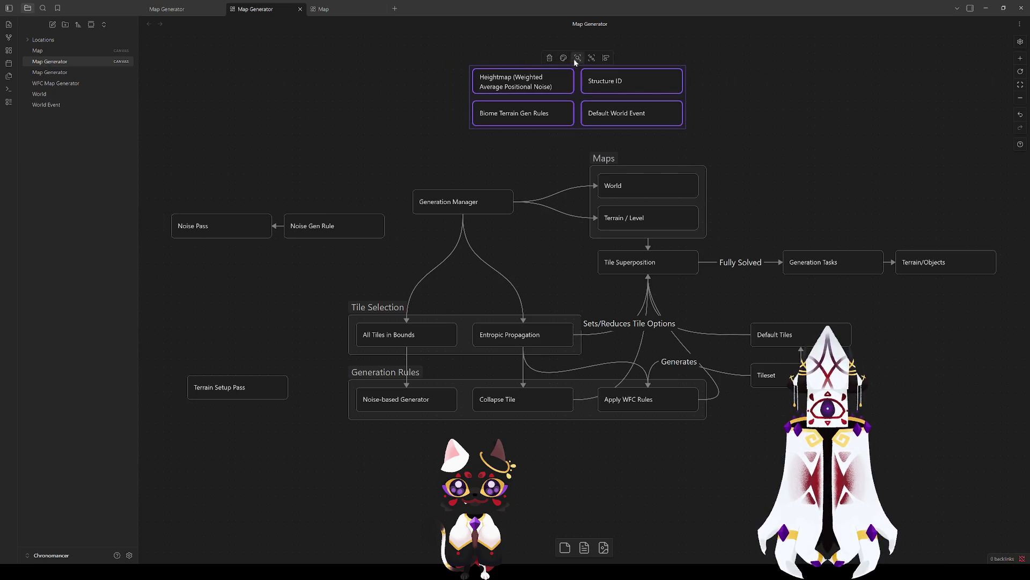
left_click(592, 58)
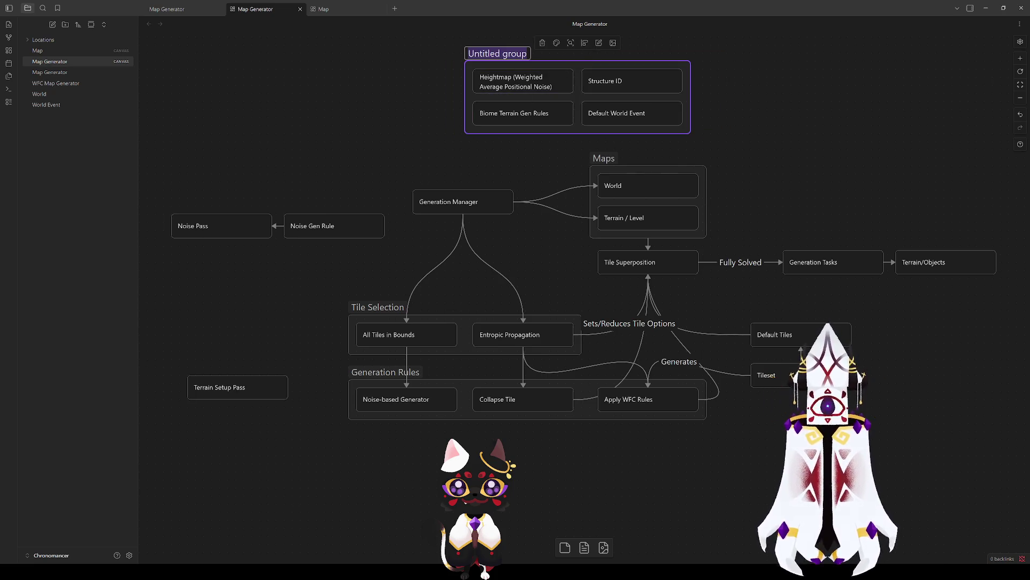
left_click(288, 112)
left_click(169, 16)
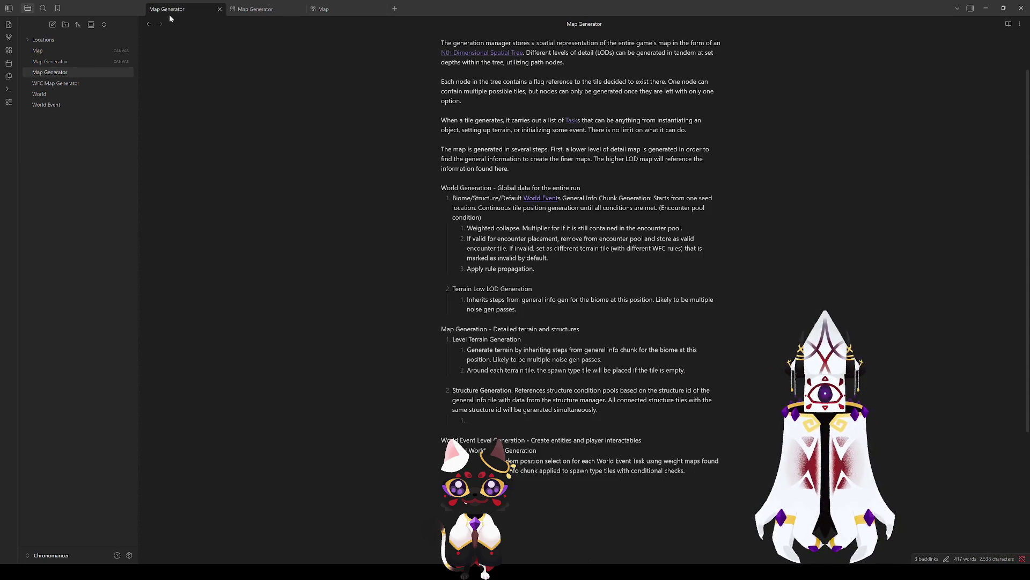
Name the untitled group 'Chunk Info'.
left_click(267, 11)
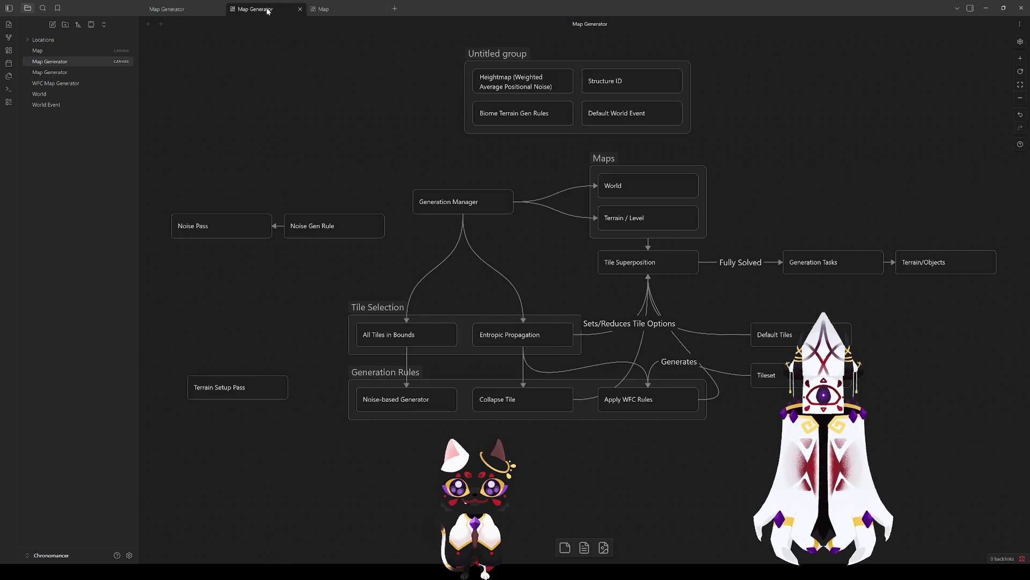
left_click(496, 54)
type("Chunk Info")
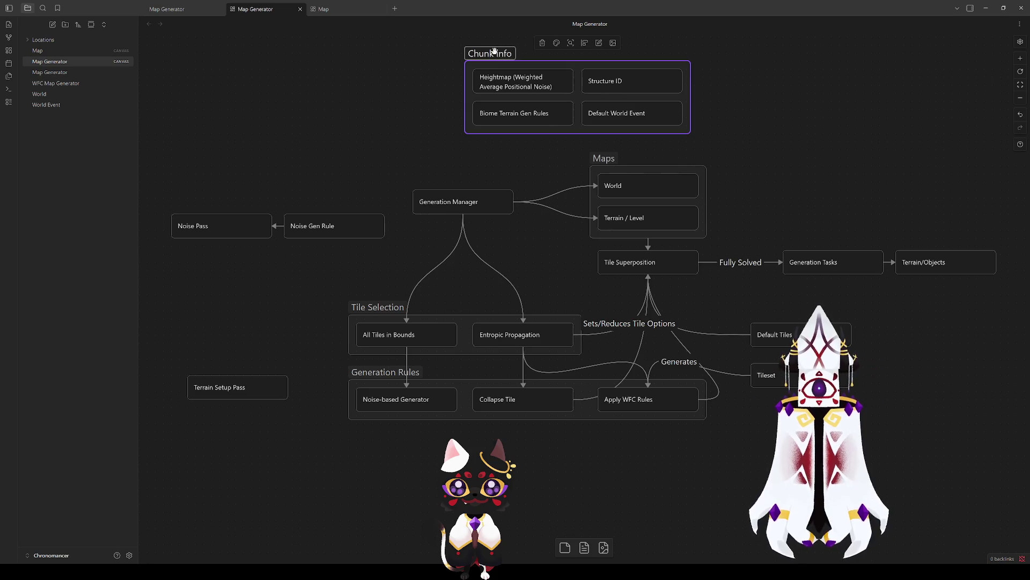
left_click(751, 91)
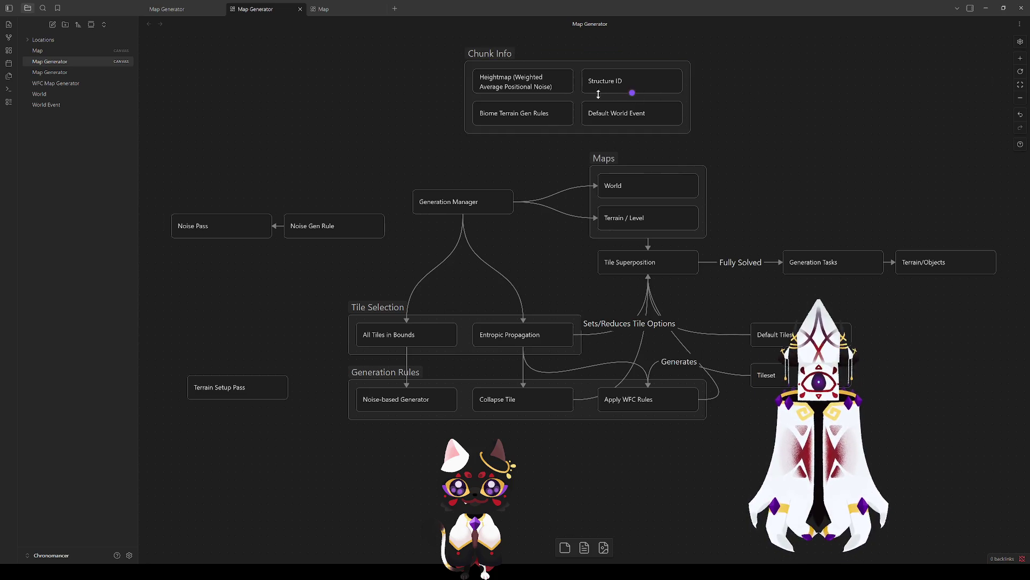
Move Chunk Info above Generation Manager and draw an arrow to it from the Maps group.
left_click_drag(499, 53, 570, 45)
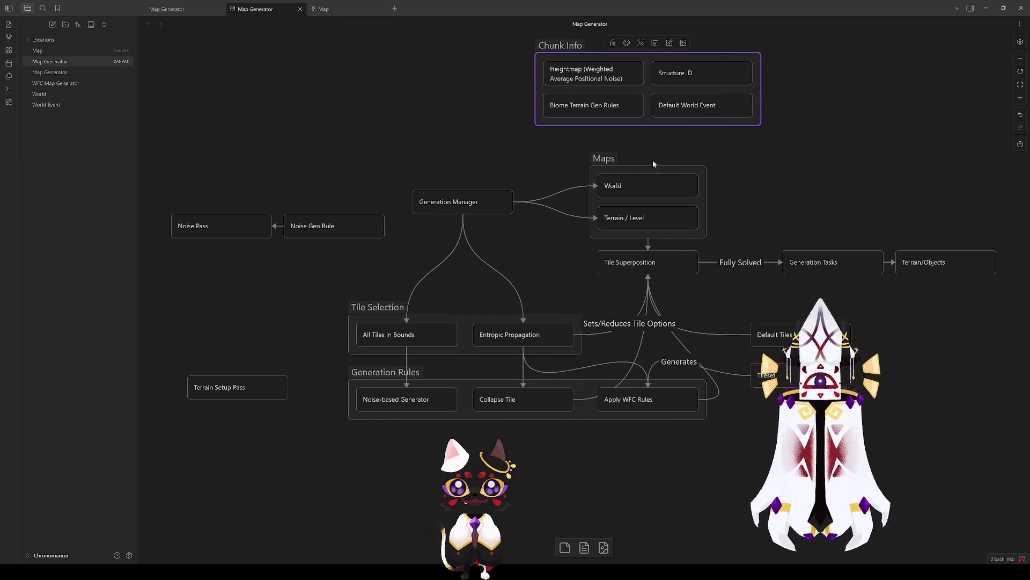
mouse_move(569, 45)
left_mouse_down()
mouse_move(397, 53)
mouse_move(405, 54)
left_mouse_up()
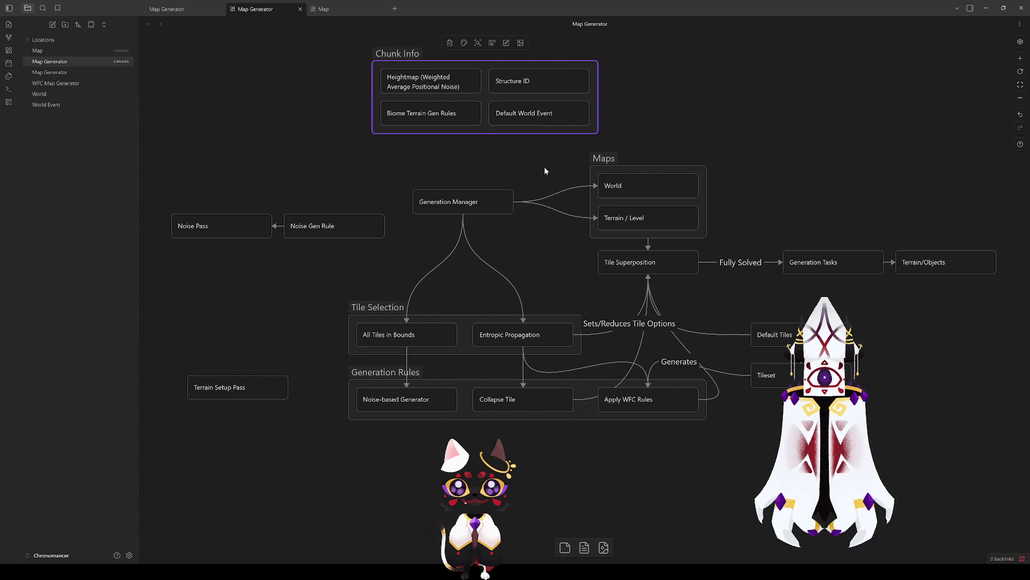
left_click_drag(648, 166, 595, 97)
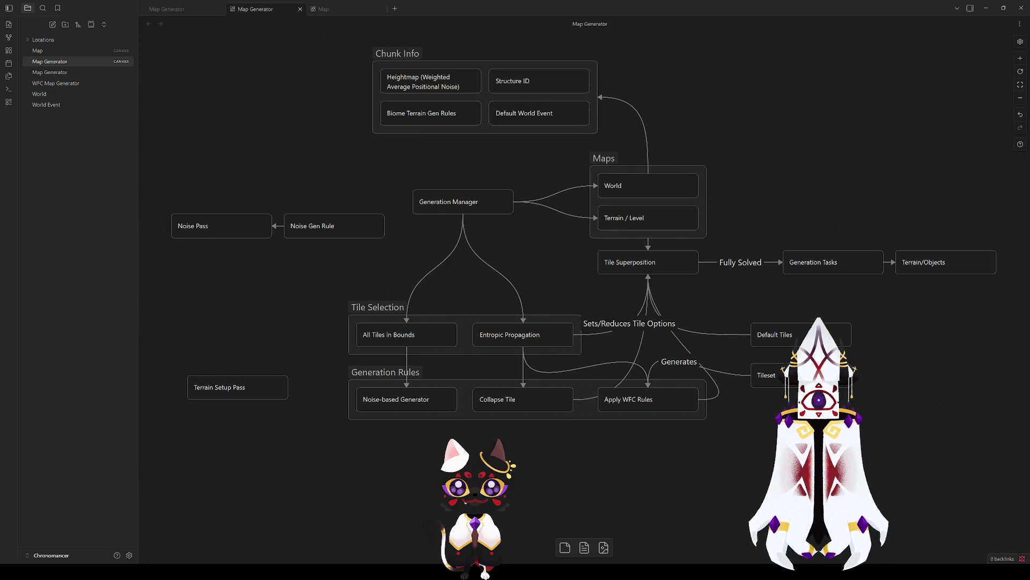
Shift the Chunk Info group slightly left and pan the diagram into view.
key("alt+Tab")
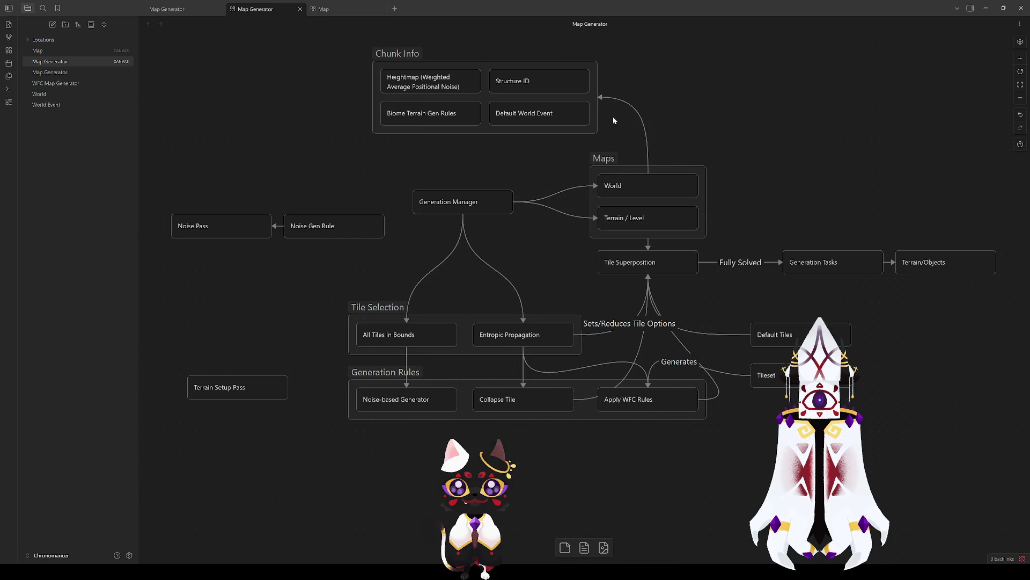
mouse_move(399, 53)
left_mouse_down()
mouse_move(383, 53)
mouse_move(382, 86)
mouse_move(382, 53)
left_mouse_up()
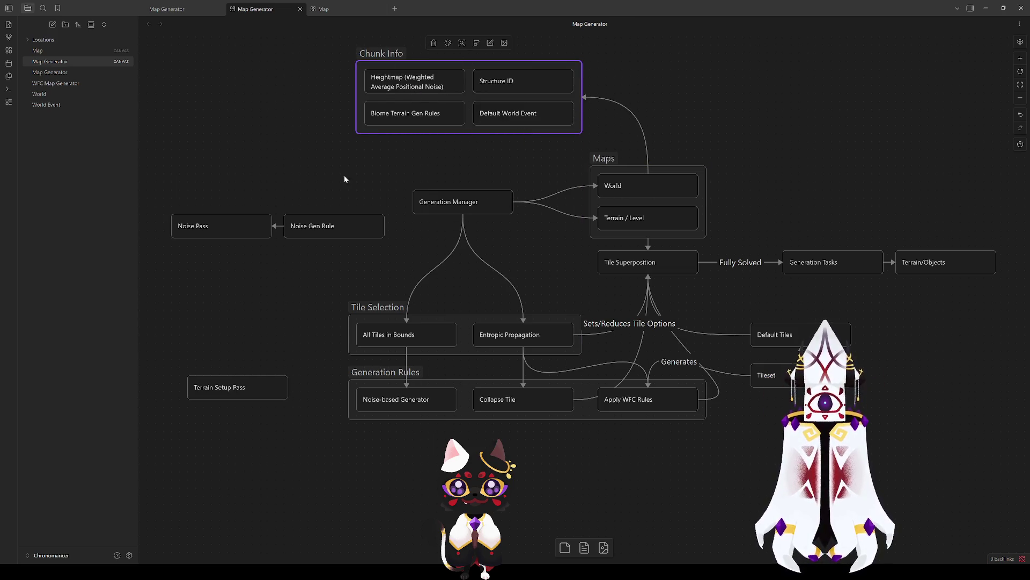
left_click_drag(289, 146, 318, 186)
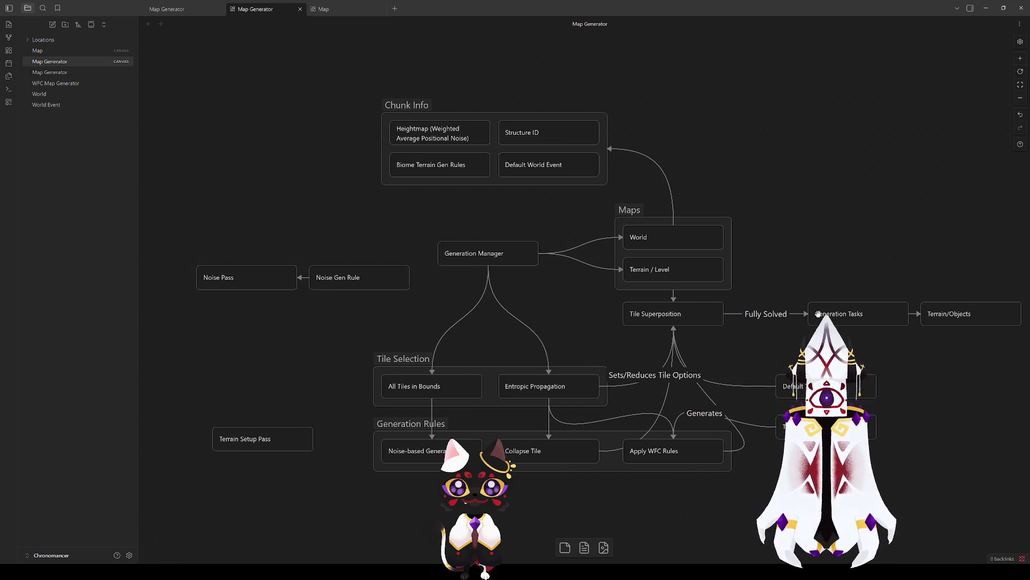
scroll(809, 316, "right", 2)
scroll(759, 320, "down", 4)
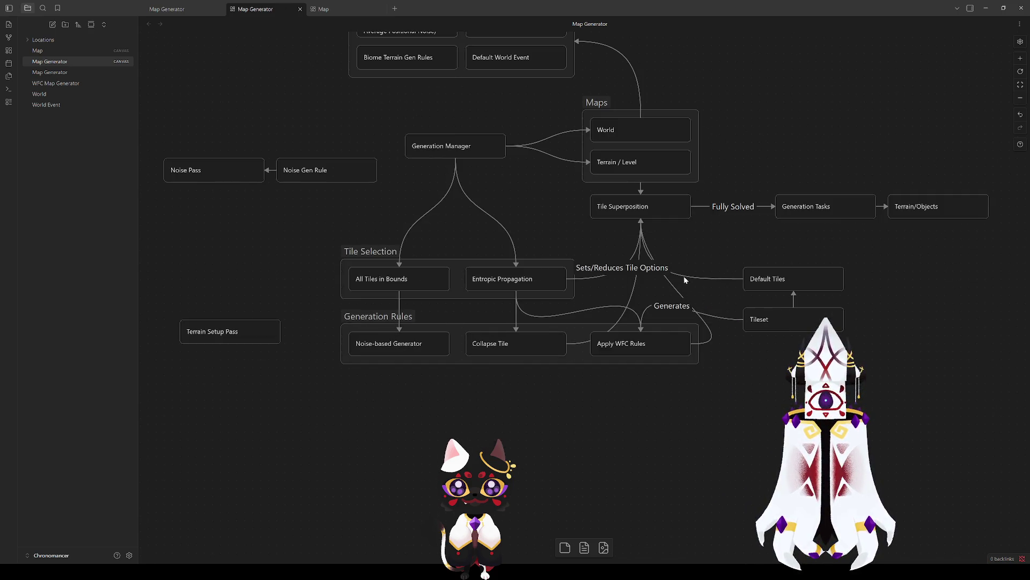
scroll(686, 279, "up", 4)
scroll(698, 318, "down", 2)
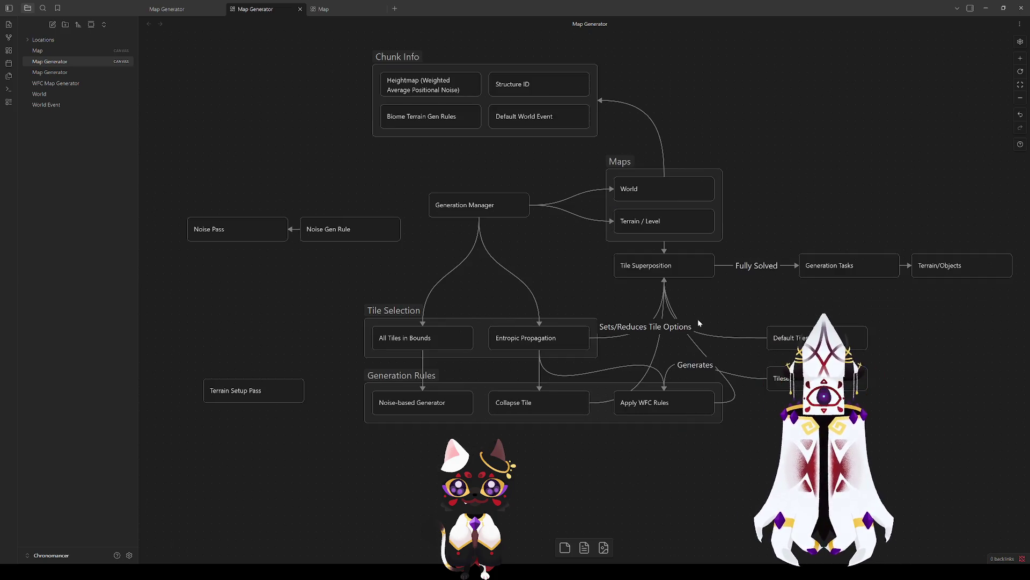
Delete the Sets/Reduces Tile Options link, then undo to restore it.
left_click(618, 337)
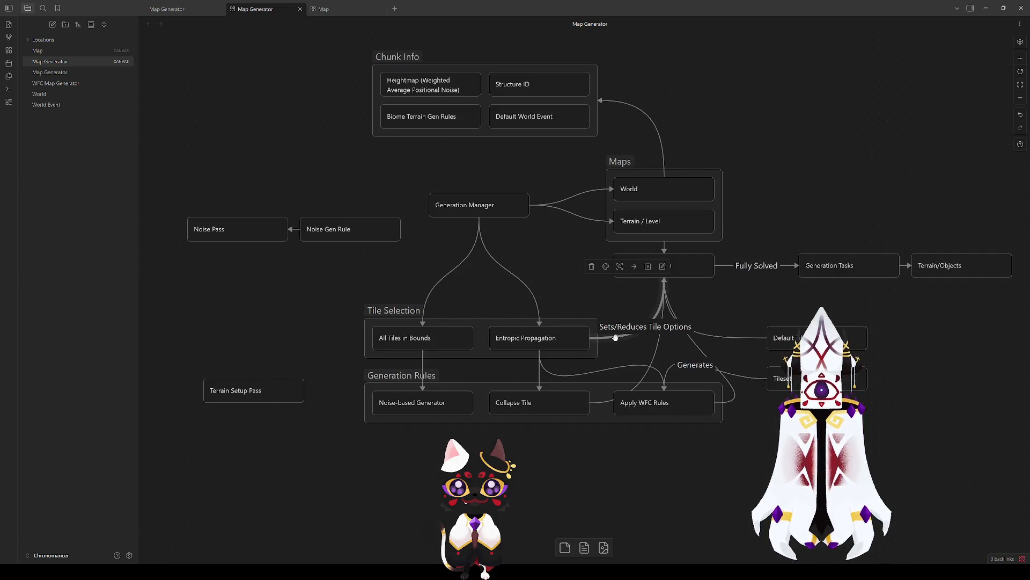
key("Delete")
key("ctrl+z")
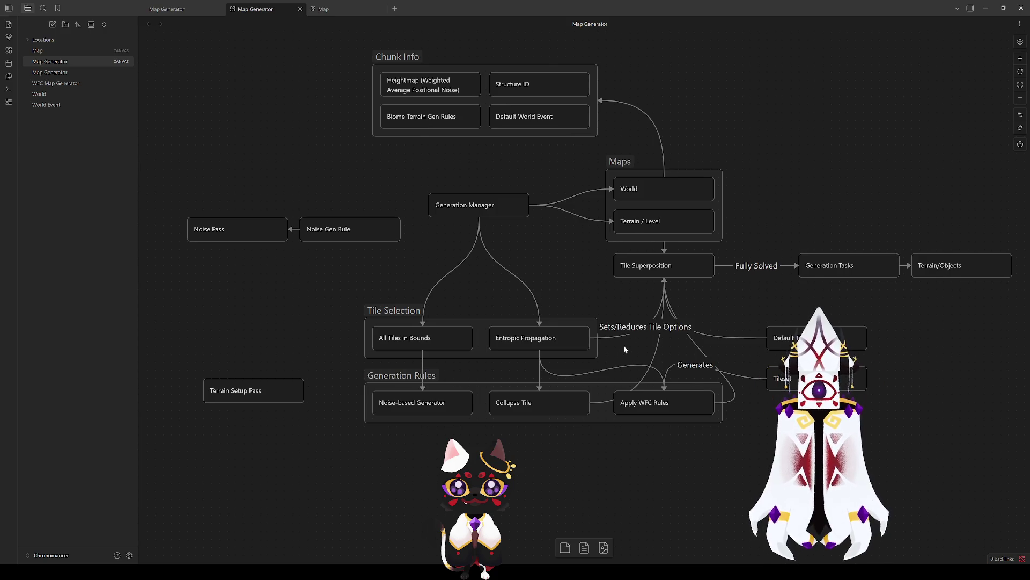
Erase the 'Sets/Reduces Tile Options' label from the Entropic Propagation to Tile Superposition edge.
left_click(665, 308)
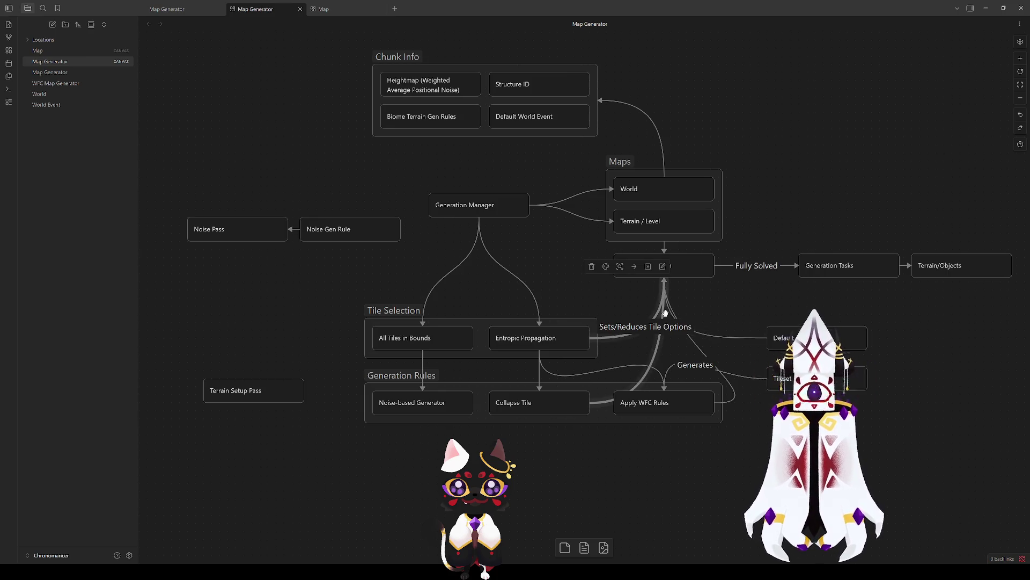
left_click(666, 309)
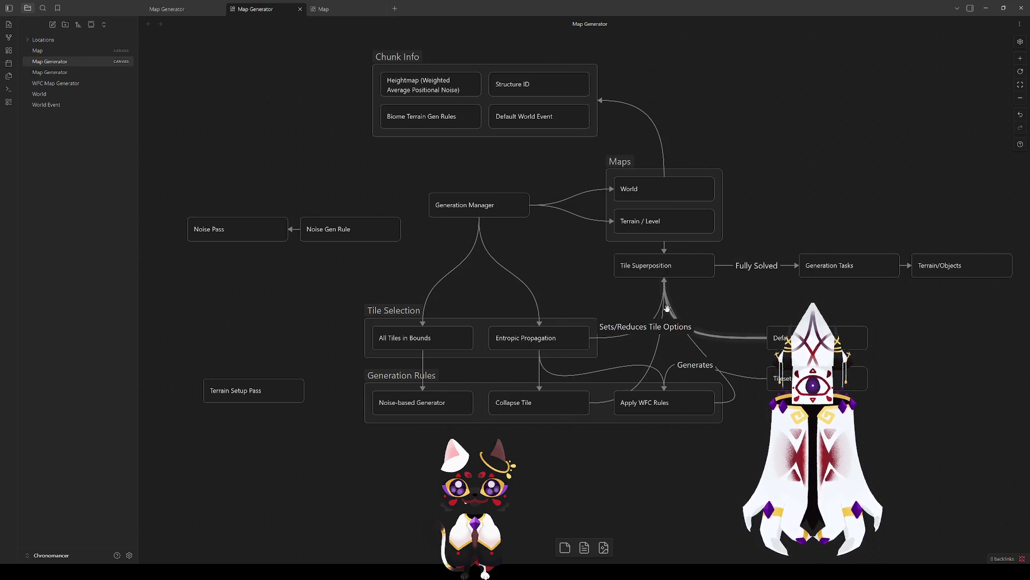
left_click(627, 332)
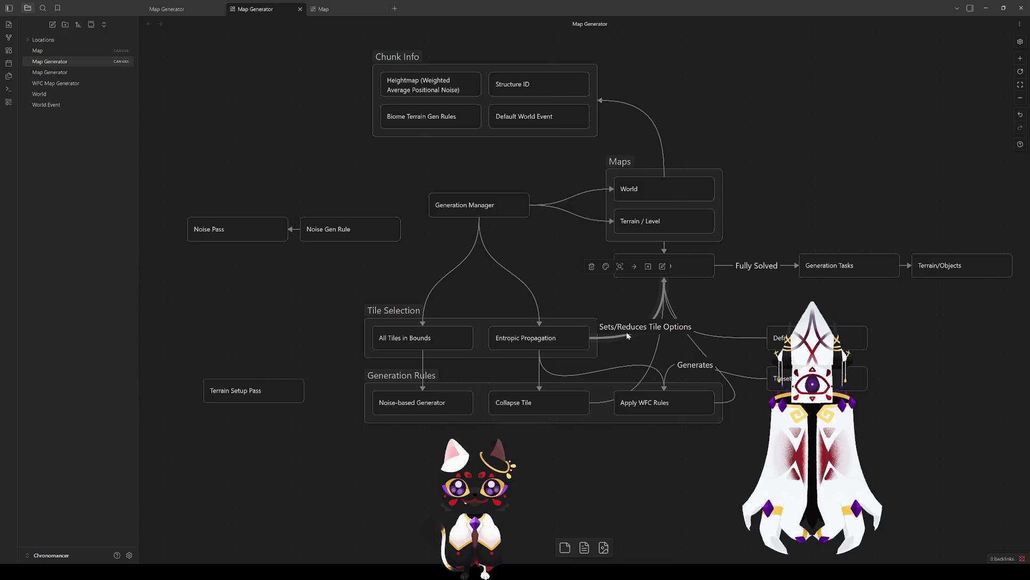
double_click(625, 337)
key("BackSpace")
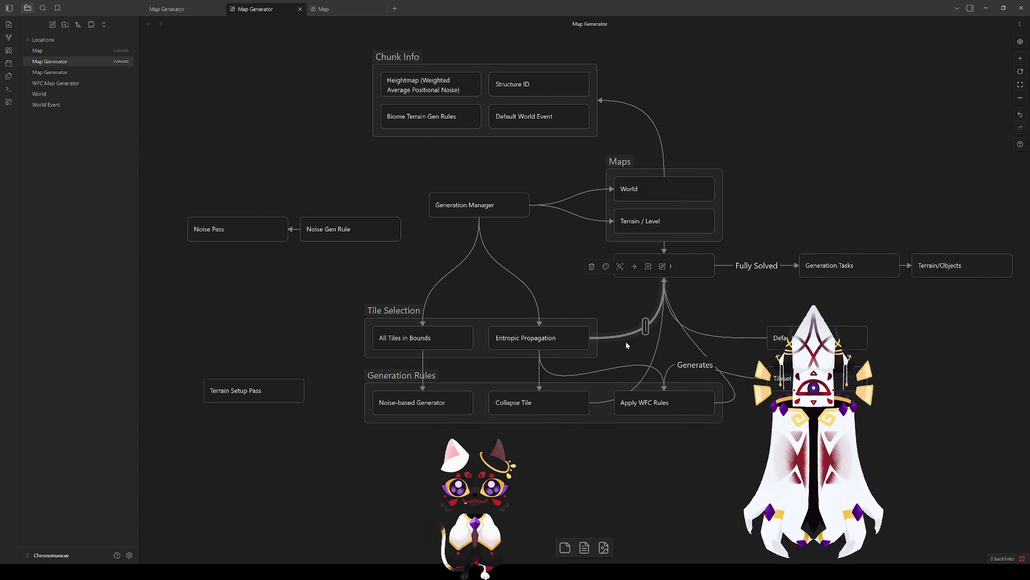
left_click(623, 311)
left_click(625, 336)
left_click(635, 345)
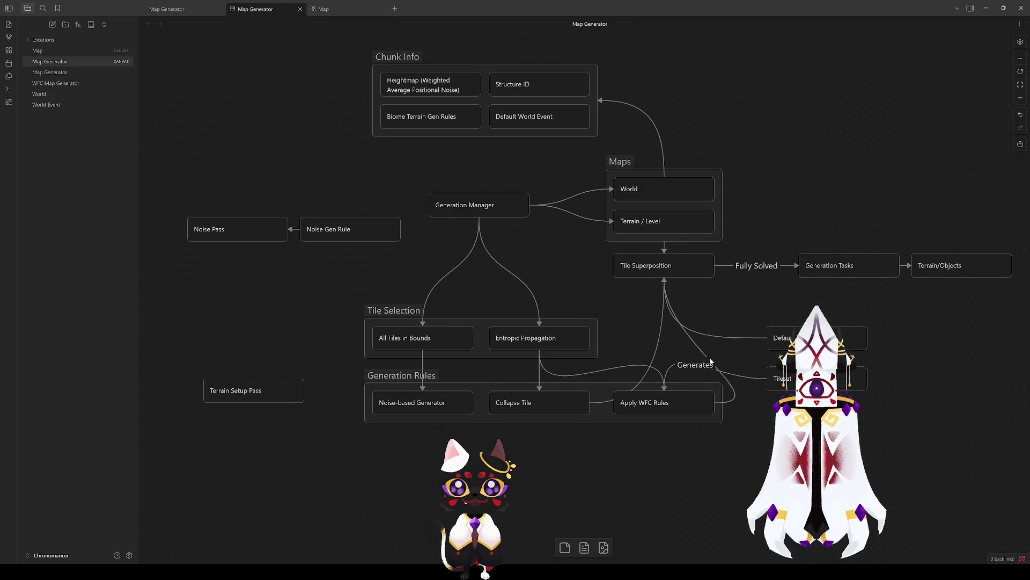
left_click(758, 337)
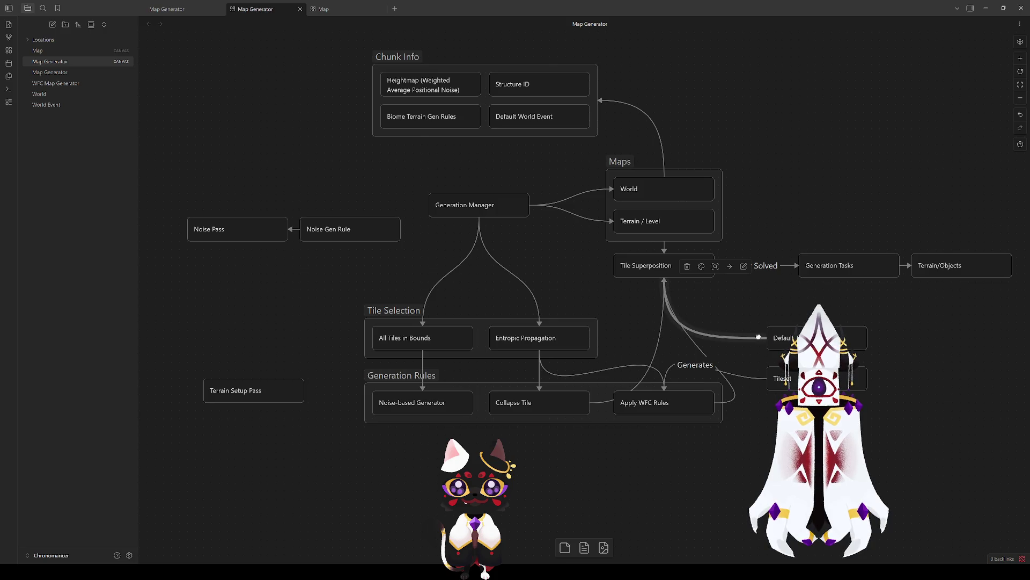
key("Escape")
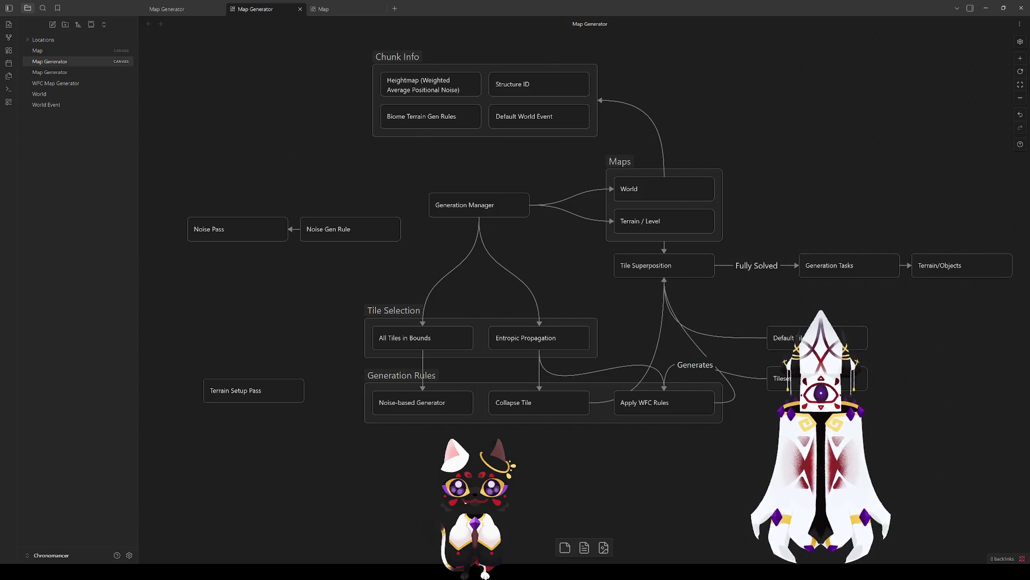
left_click(752, 398)
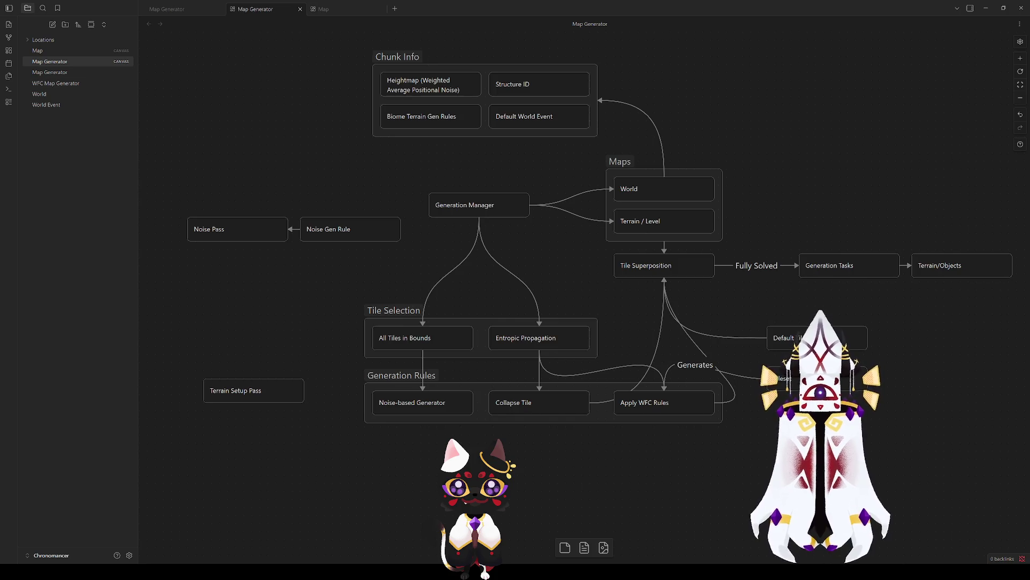
left_click(643, 191)
Swap the Generates edge for a plain Tileset link into Apply WFC Rules' bottom; nudge Chunk Info right.
left_click(709, 112)
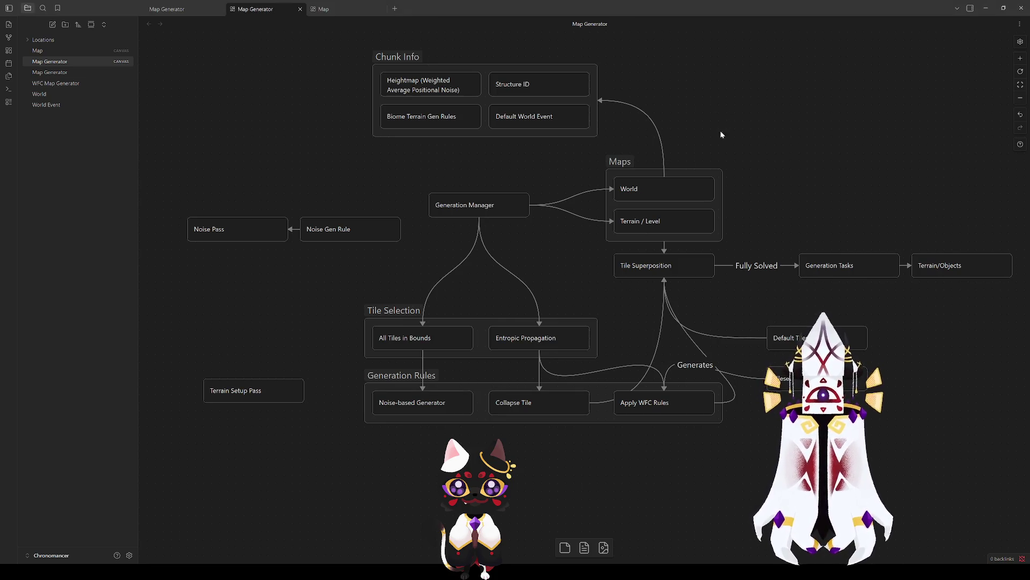
left_click(652, 191)
left_click(755, 112)
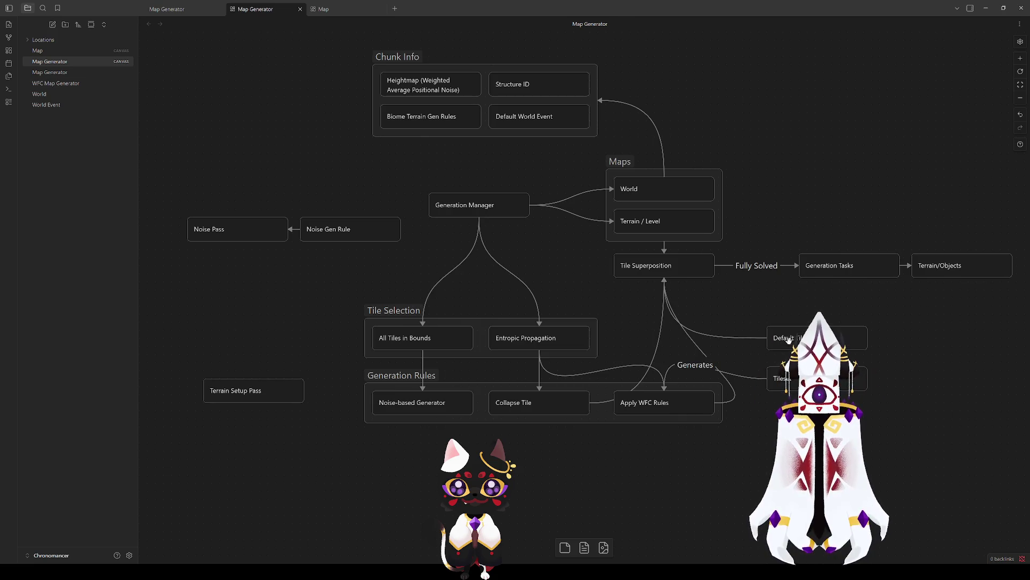
left_click(739, 377)
key("Delete")
left_click_drag(817, 390, 664, 418)
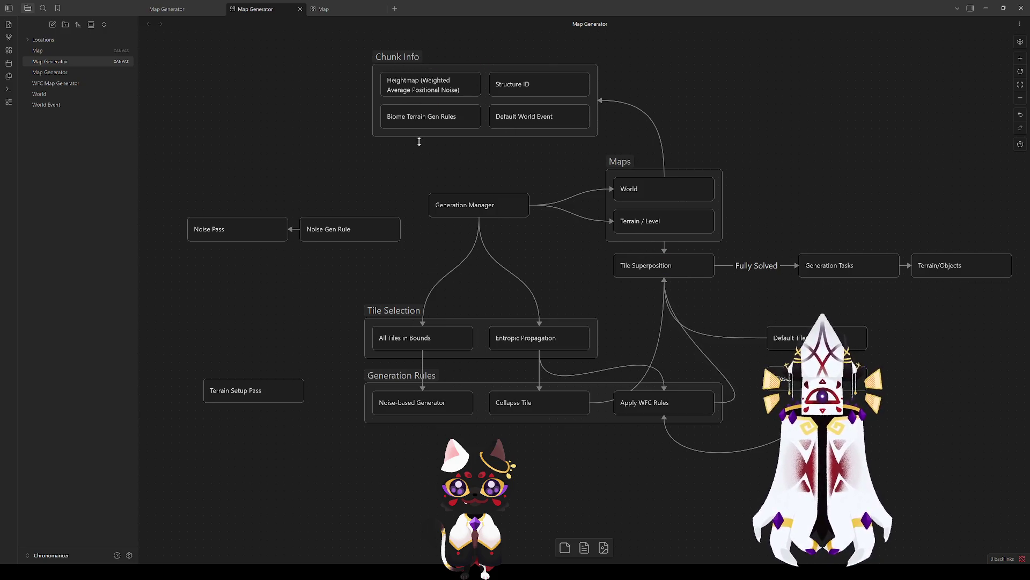
left_click_drag(407, 57, 415, 58)
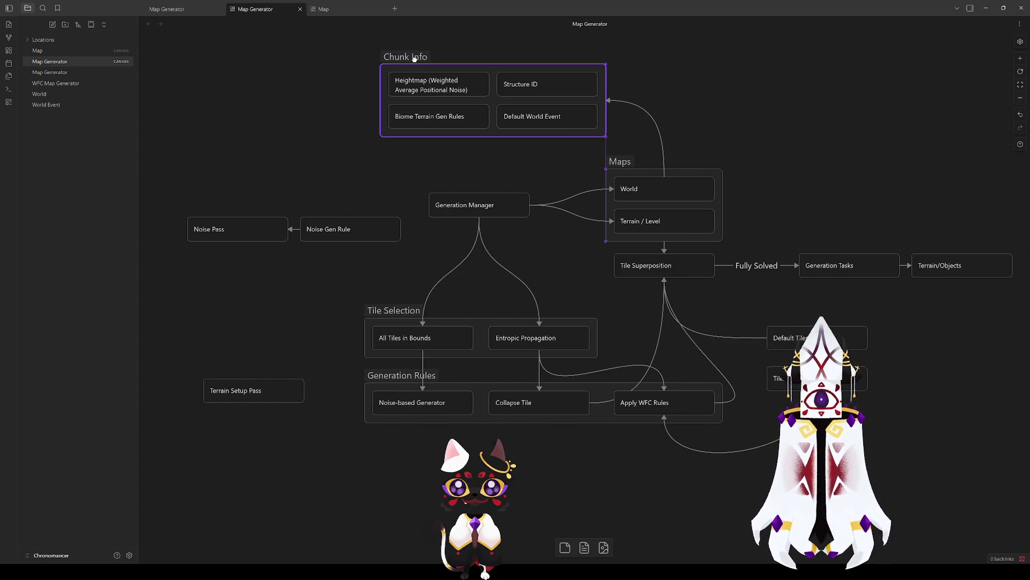
Settle Chunk Info slightly right, undoing an accidental deletion of the group.
left_click_drag(414, 58, 414, 58)
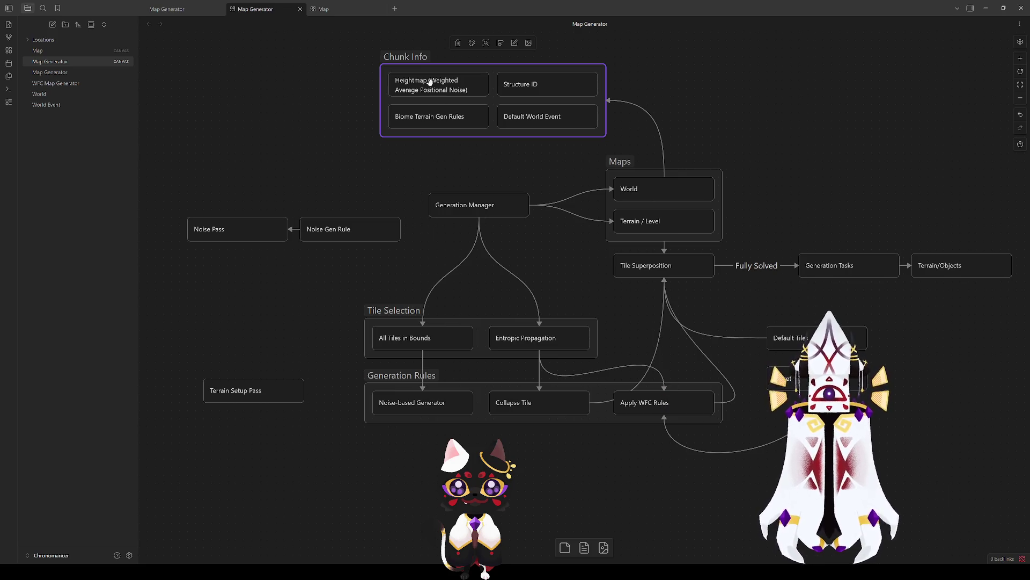
left_click(278, 136)
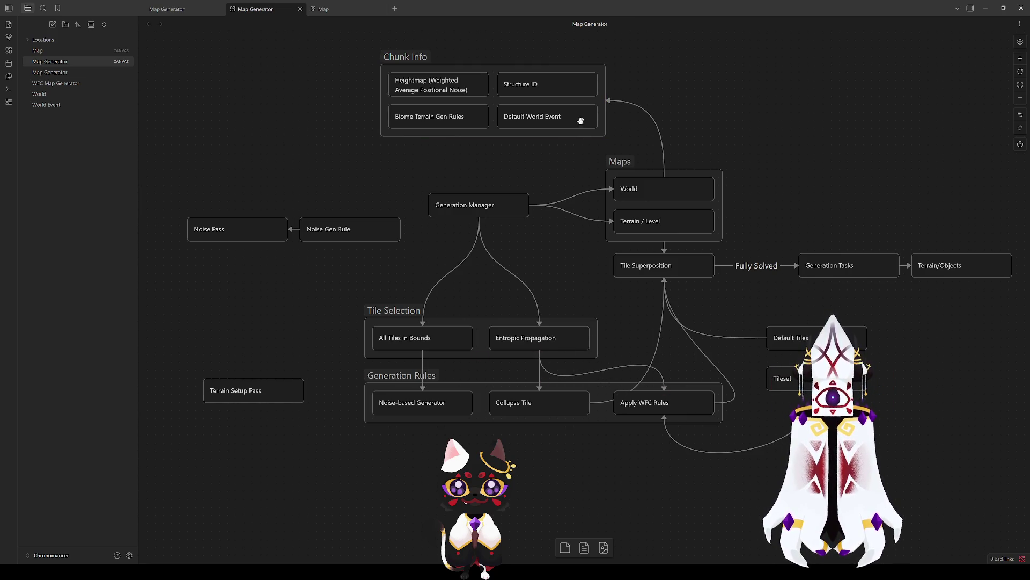
left_click(635, 106)
left_click(406, 57)
key("Delete")
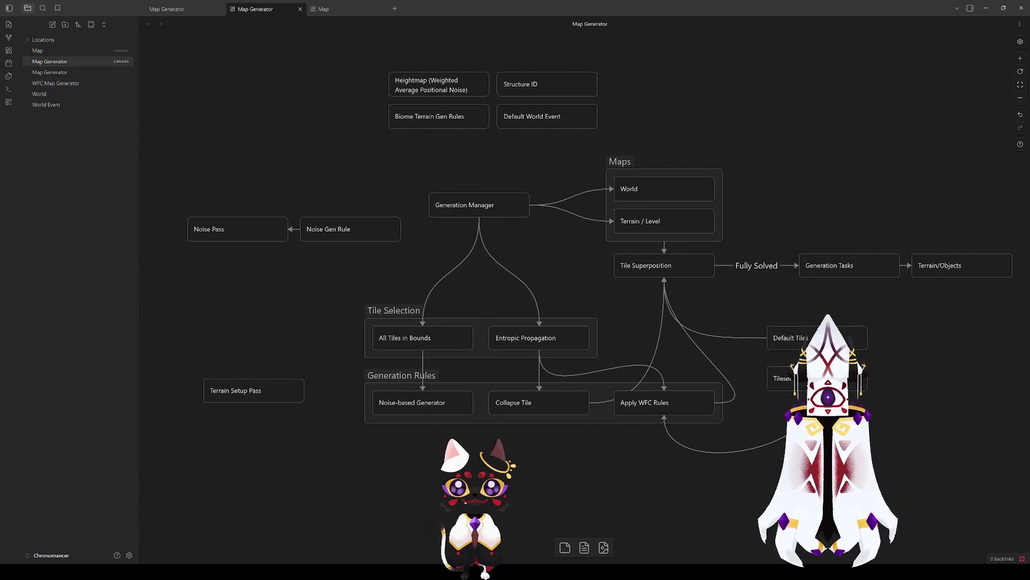
left_click(779, 378)
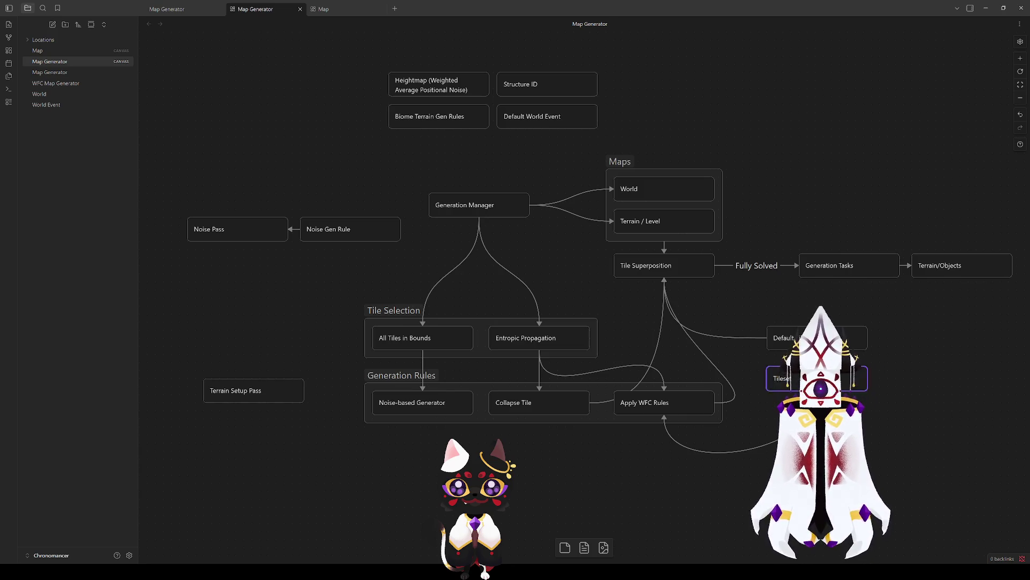
key("ctrl+z")
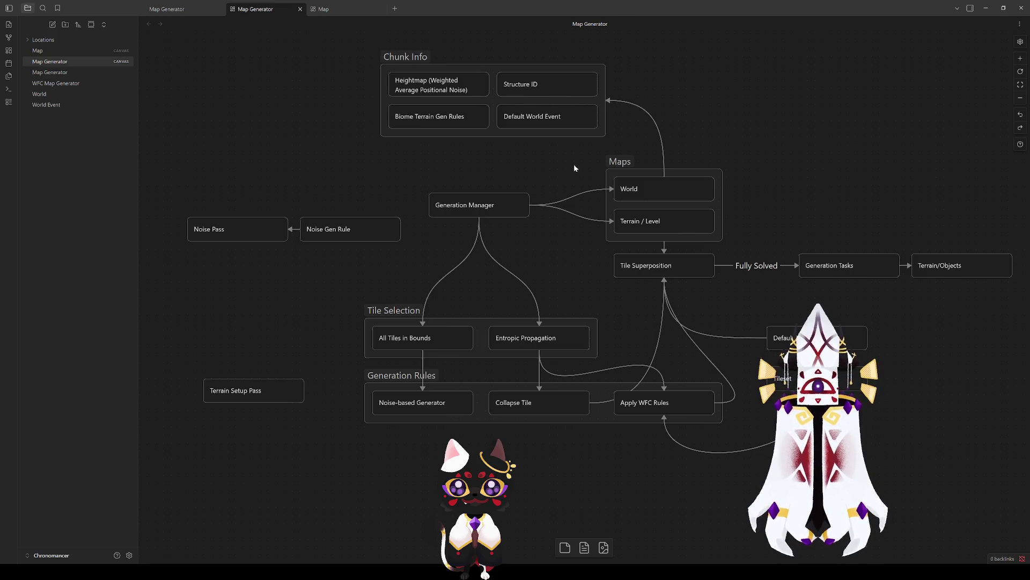
left_click(773, 374)
mouse_move(865, 444)
left_mouse_down()
mouse_move(725, 404)
mouse_move(720, 448)
left_mouse_up()
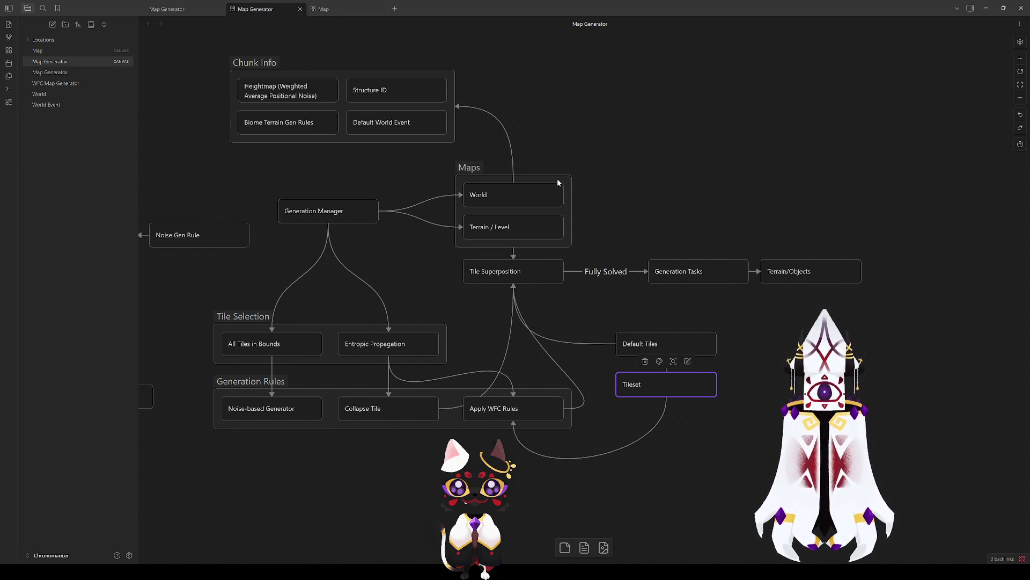
left_click(402, 82)
left_click(400, 123)
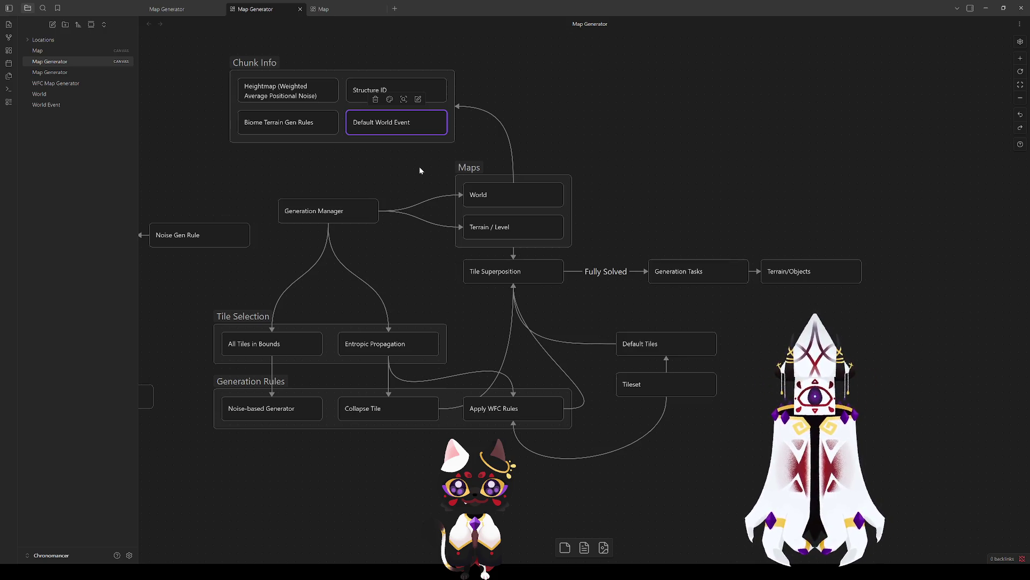
left_click(241, 63)
left_click(590, 121)
left_click_drag(591, 121, 617, 232)
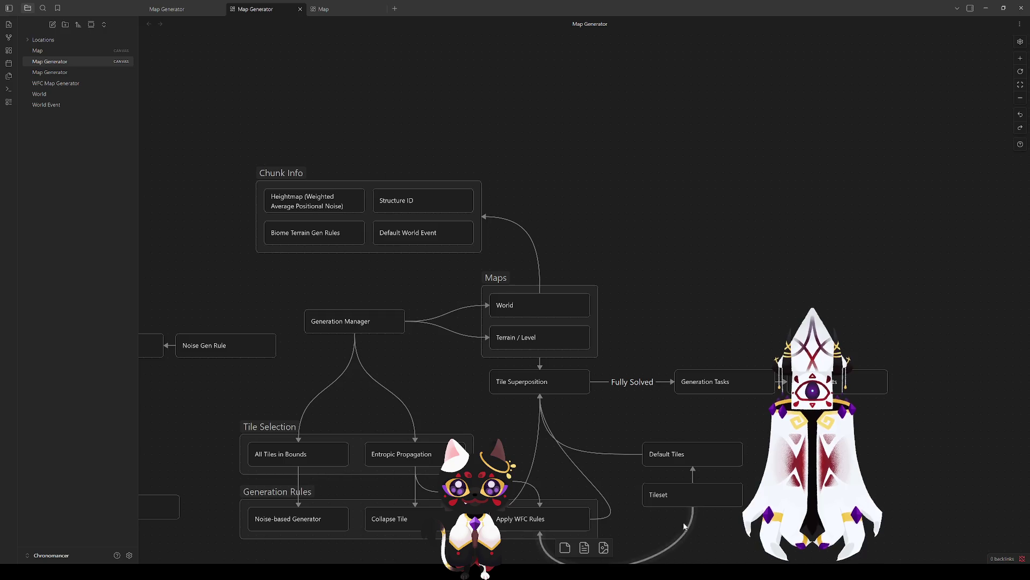
Move Generation Tasks up above Tile Superposition and delete the Terrain/Objects card.
right_click(562, 195)
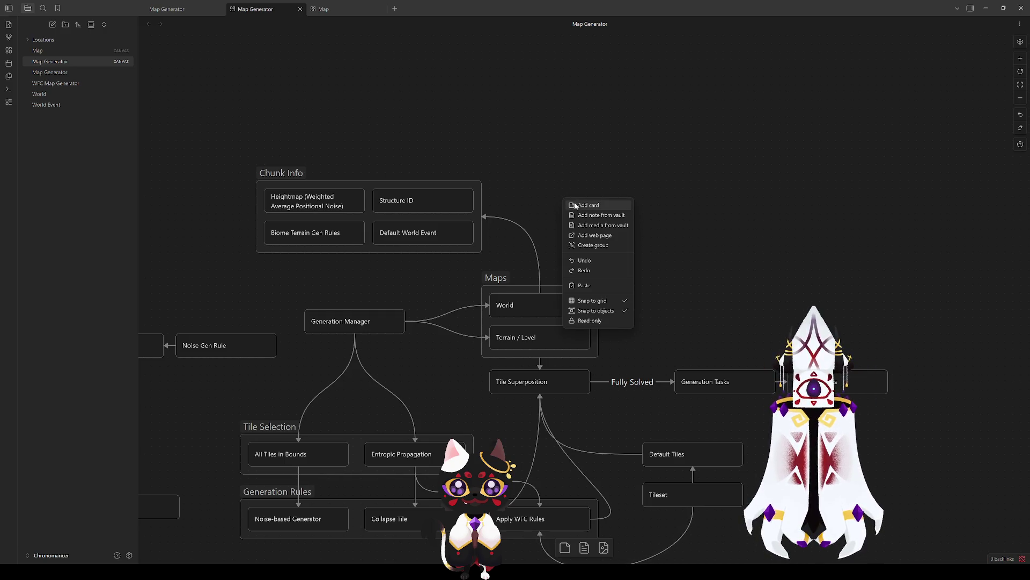
left_click(727, 350)
mouse_move(720, 380)
left_mouse_down()
mouse_move(697, 231)
mouse_move(671, 211)
mouse_move(662, 232)
mouse_move(690, 234)
mouse_move(667, 192)
left_mouse_up()
left_click(792, 382)
key("Delete")
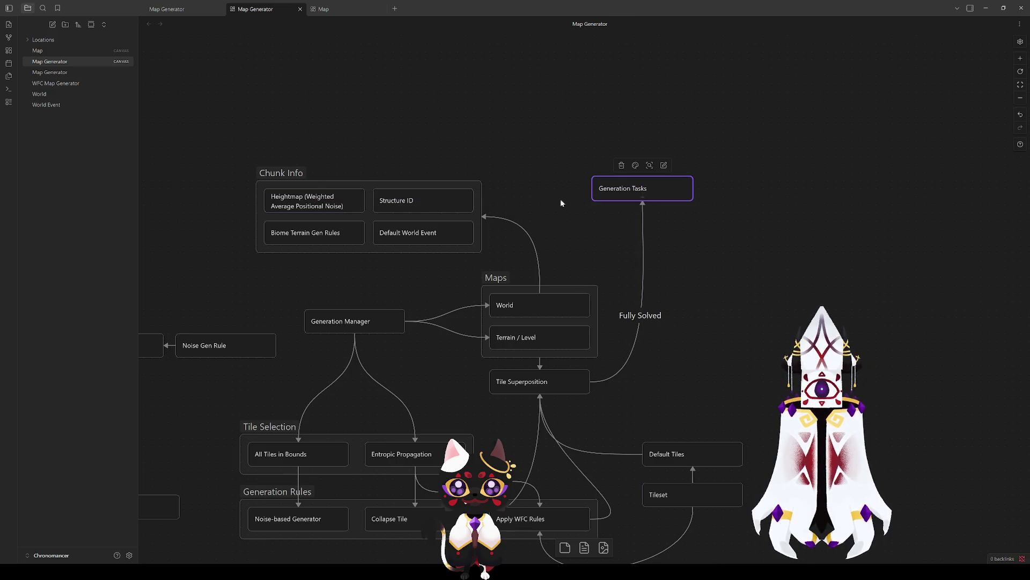
Raise the Chunk Info group up and right, placing Generation Tasks right beside it.
left_click_drag(295, 173, 352, 134)
mouse_move(542, 176)
left_mouse_down()
mouse_move(464, 240)
mouse_move(423, 211)
left_mouse_up()
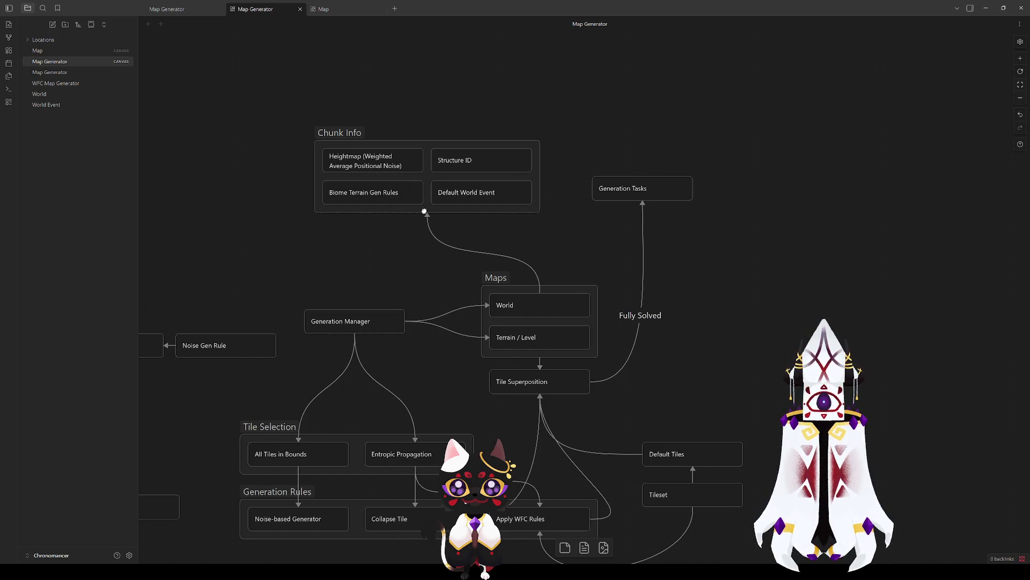
mouse_move(635, 192)
left_mouse_down()
mouse_move(603, 198)
mouse_move(604, 206)
mouse_move(604, 190)
mouse_move(593, 197)
left_mouse_up()
left_click(593, 109)
left_click(328, 134)
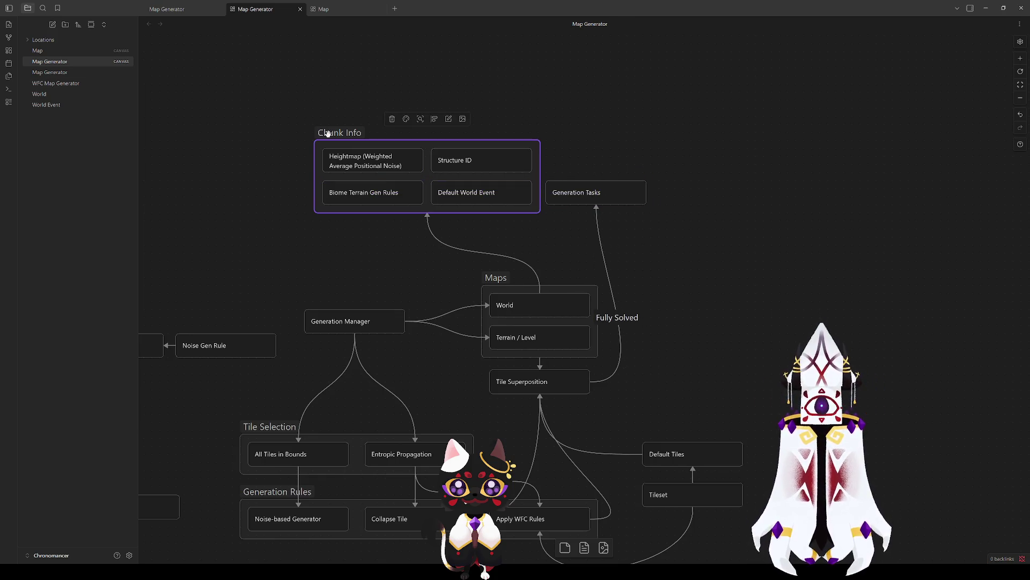
left_click(614, 186)
left_click(698, 214)
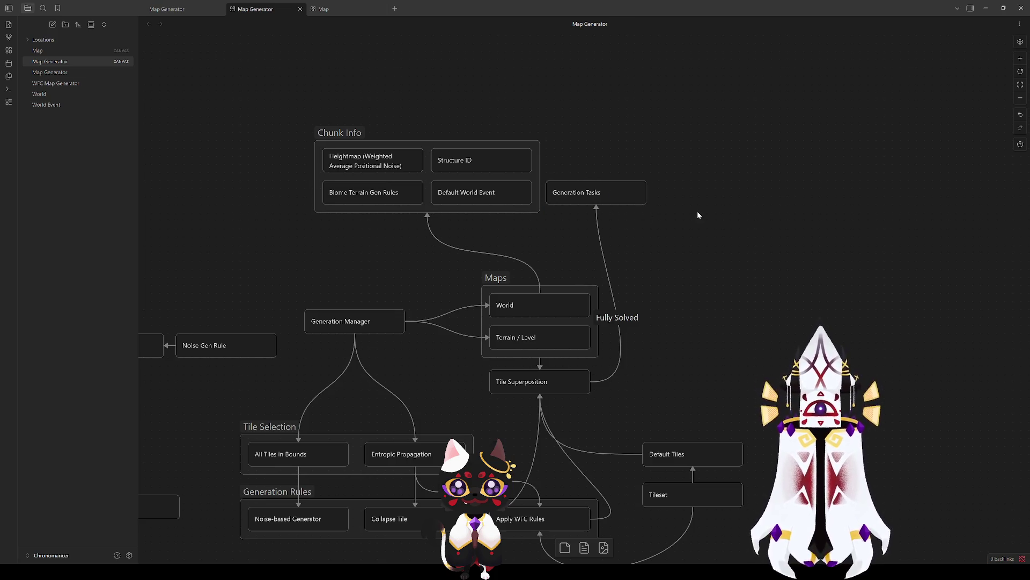
Raise Generation Tasks, then lower it slightly so it sits level with Chunk Info's middle.
left_click_drag(613, 192, 616, 159)
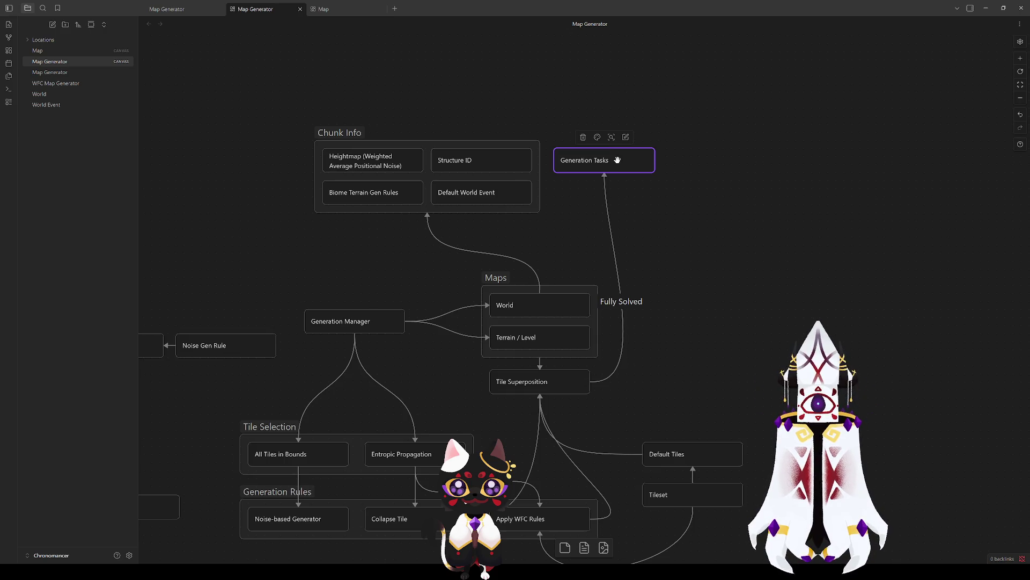
left_click_drag(612, 160, 614, 173)
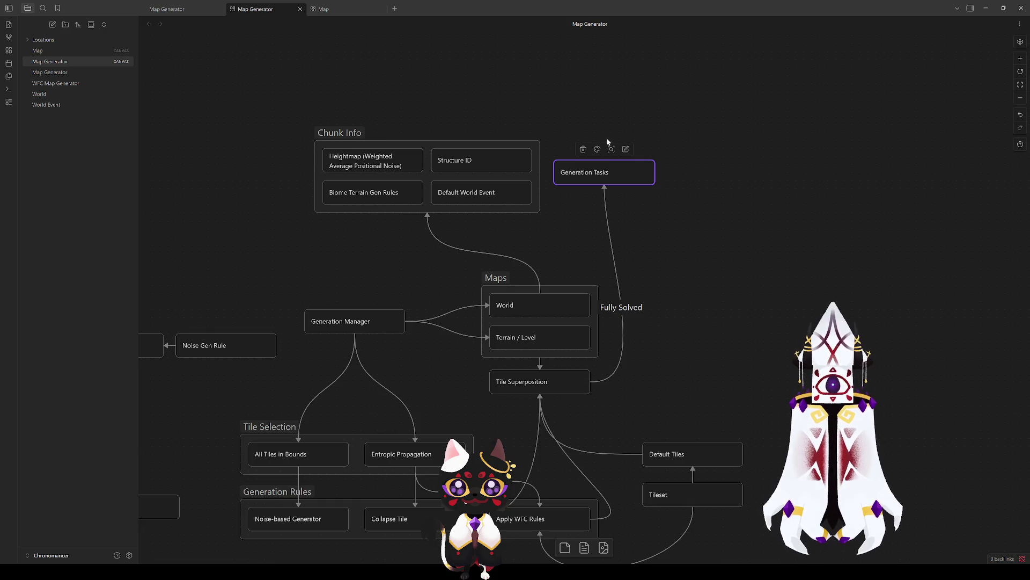
left_click(717, 217)
left_click_drag(743, 234, 232, 80)
mouse_move(309, 164)
left_mouse_down()
mouse_move(301, 204)
mouse_move(463, 123)
mouse_move(388, 266)
mouse_move(341, 293)
left_mouse_up()
left_click(701, 257)
left_click(629, 247)
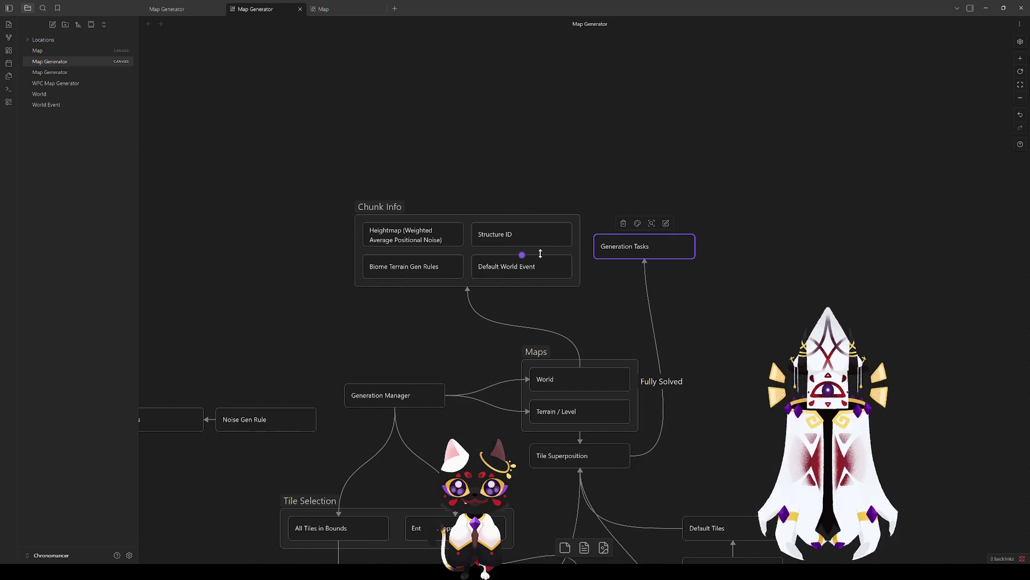
left_click(573, 287)
left_click(586, 231)
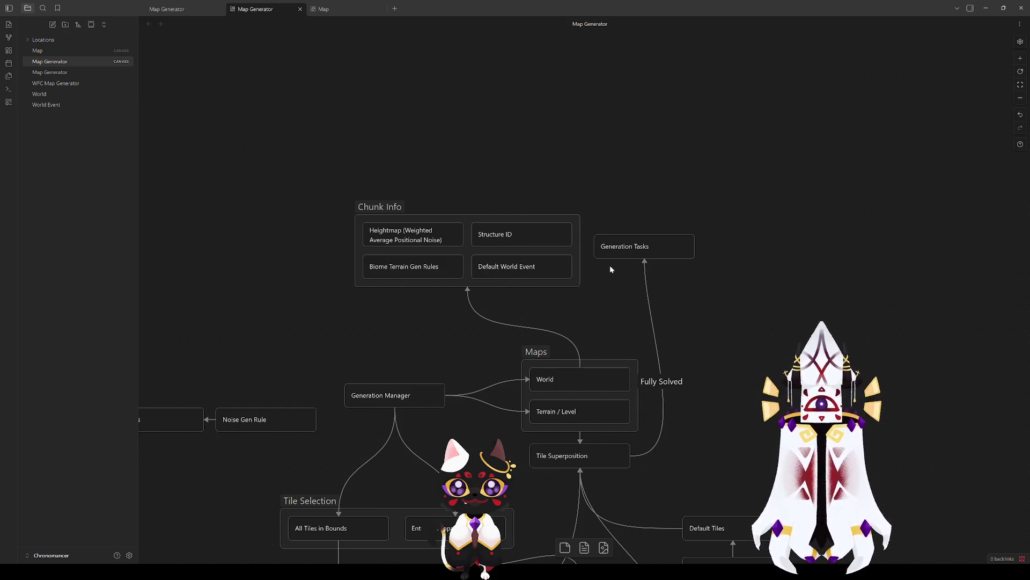
scroll(657, 246, "down", 3)
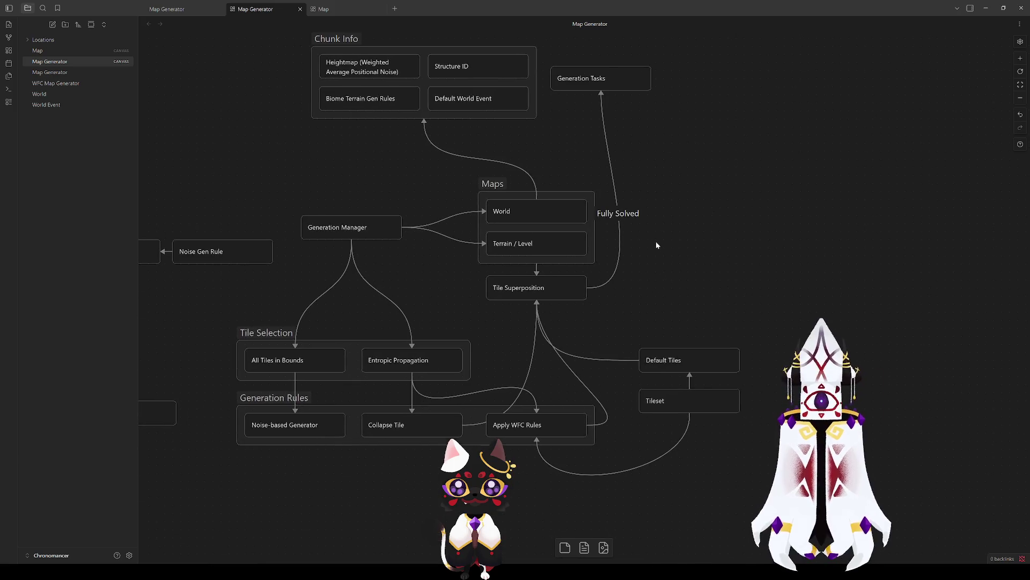
left_click(665, 407)
left_click(515, 426)
scroll(616, 426, "down", 1)
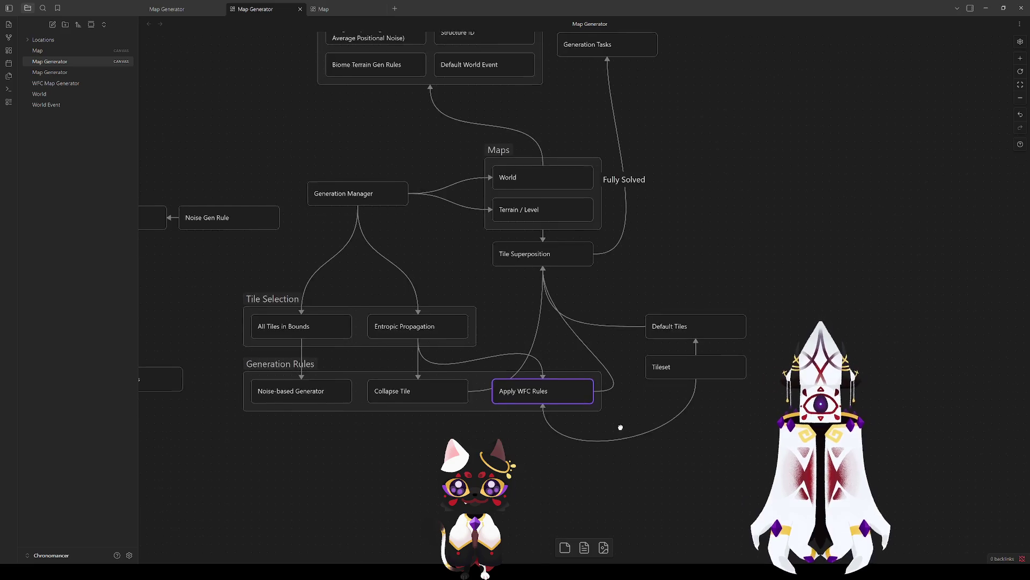
left_click_drag(654, 249, 644, 334)
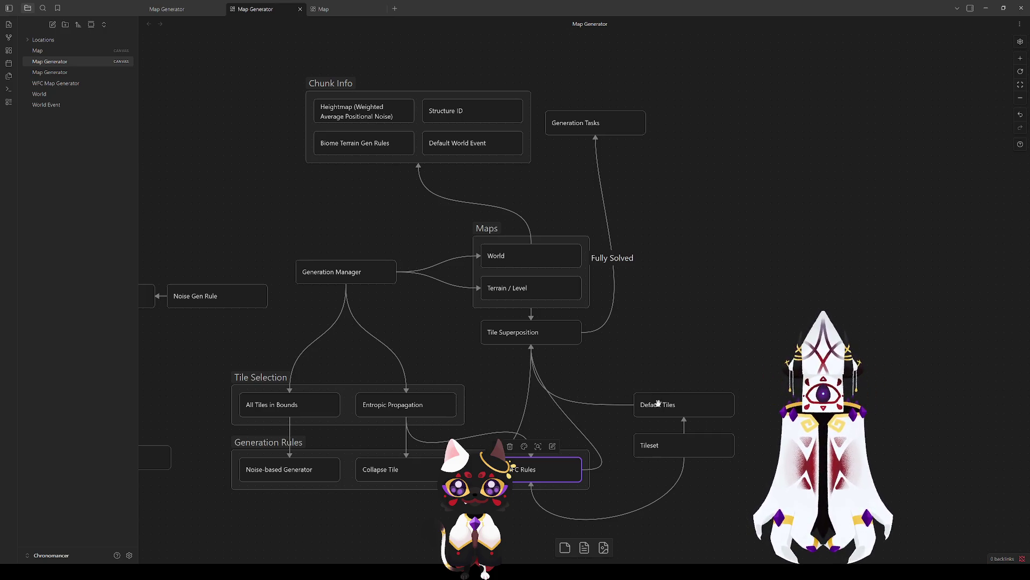
left_click(670, 450)
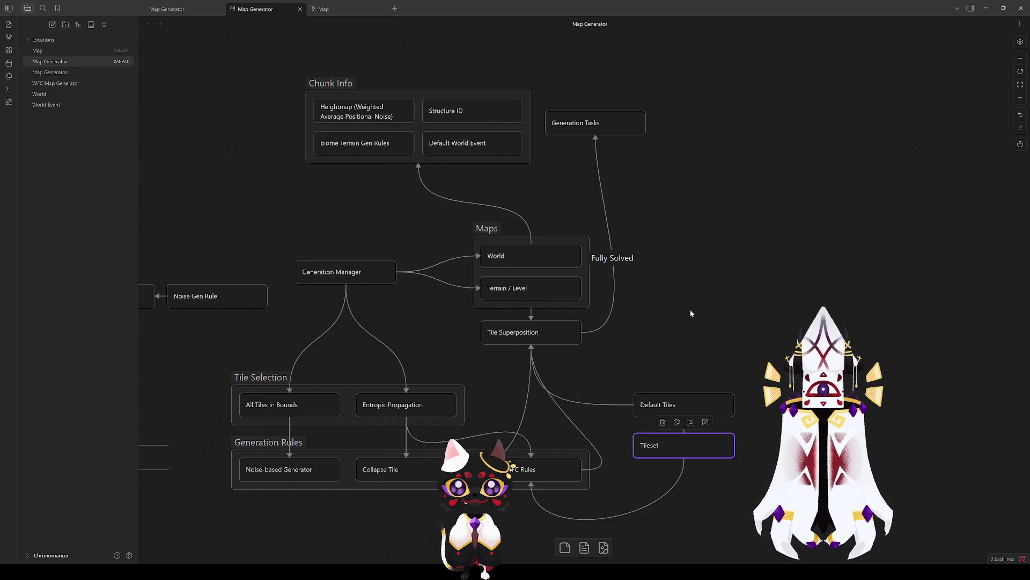
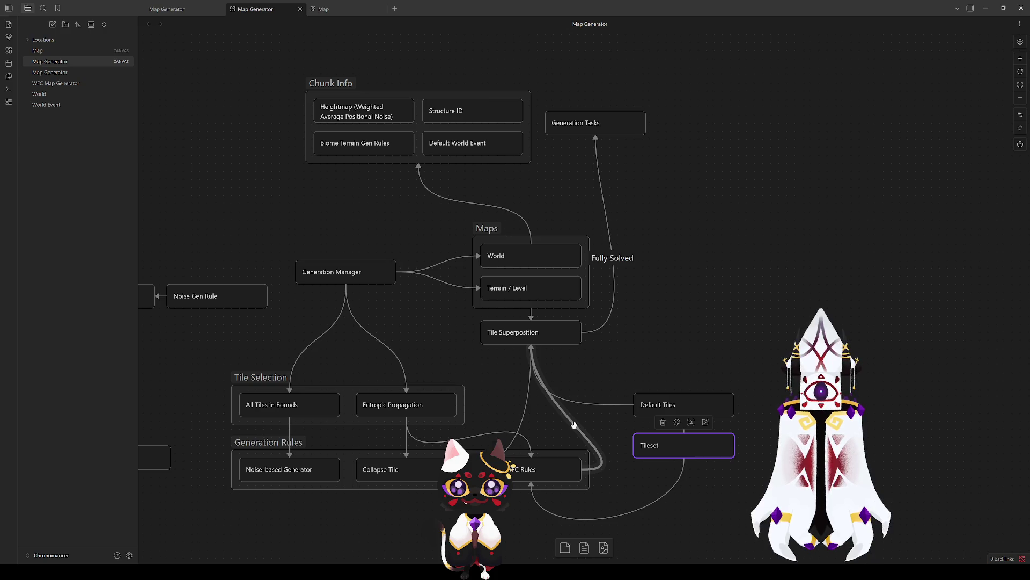
Draw an arrow linking Collapse Tile to Tile Superposition, then select and clear the Chunk Info area.
left_click_drag(406, 457, 532, 345)
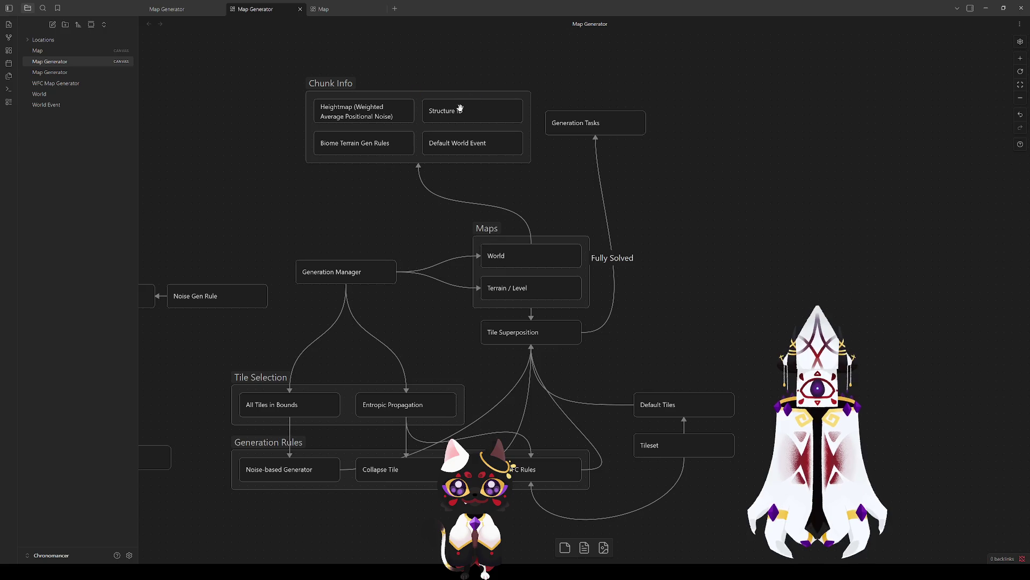
left_click_drag(710, 175, 161, 67)
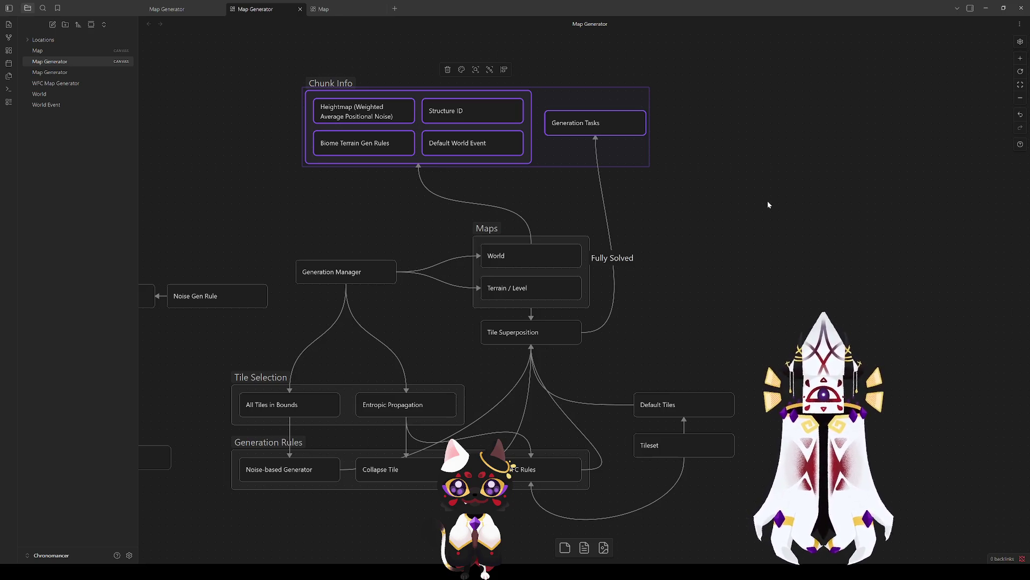
mouse_move(726, 194)
left_mouse_down()
mouse_move(239, 73)
mouse_move(269, 56)
mouse_move(262, 45)
mouse_move(649, 192)
mouse_move(463, 181)
mouse_move(541, 178)
mouse_move(409, 79)
mouse_move(303, 75)
left_mouse_up()
left_click_drag(543, 177, 711, 181)
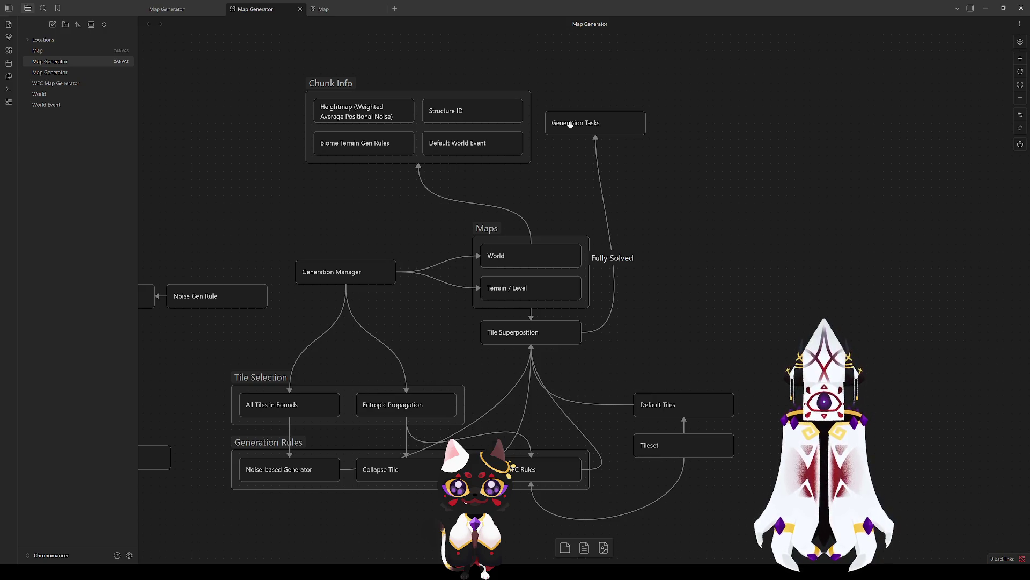
scroll(580, 139, "up", 4)
Add a new 'Tile' card above the Chunk Info group and move Generation Tasks up and right.
right_click(461, 163)
left_click(492, 171)
type("Tile")
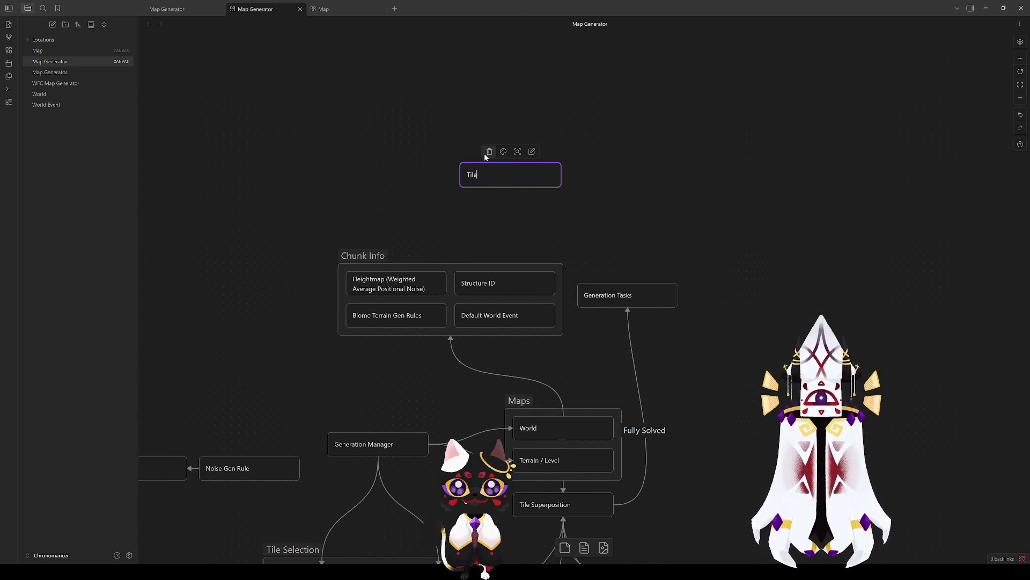
left_click(659, 219)
mouse_move(513, 176)
left_mouse_down()
mouse_move(562, 213)
mouse_move(558, 202)
left_mouse_up()
left_click(627, 295)
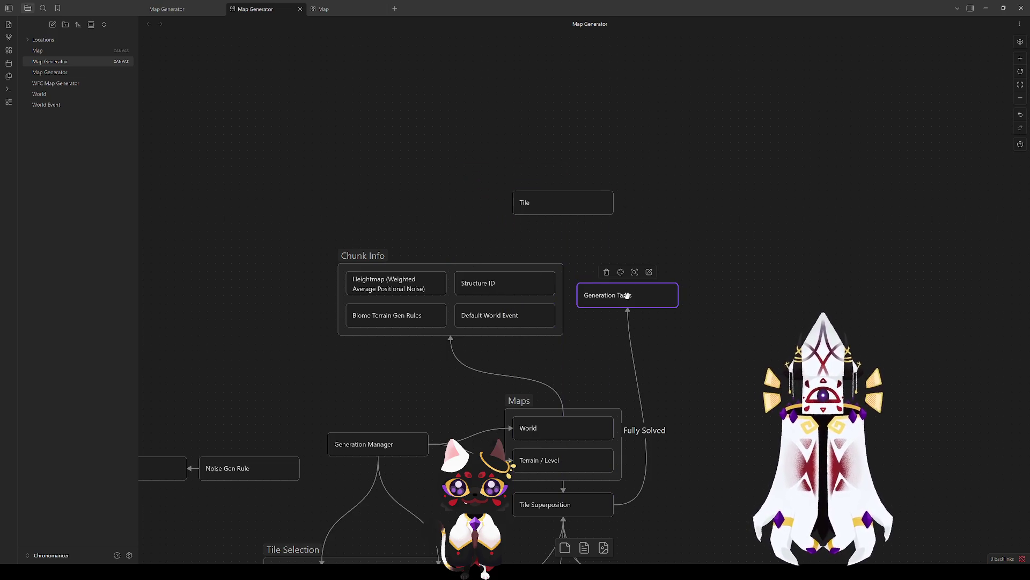
left_click_drag(577, 256, 682, 327)
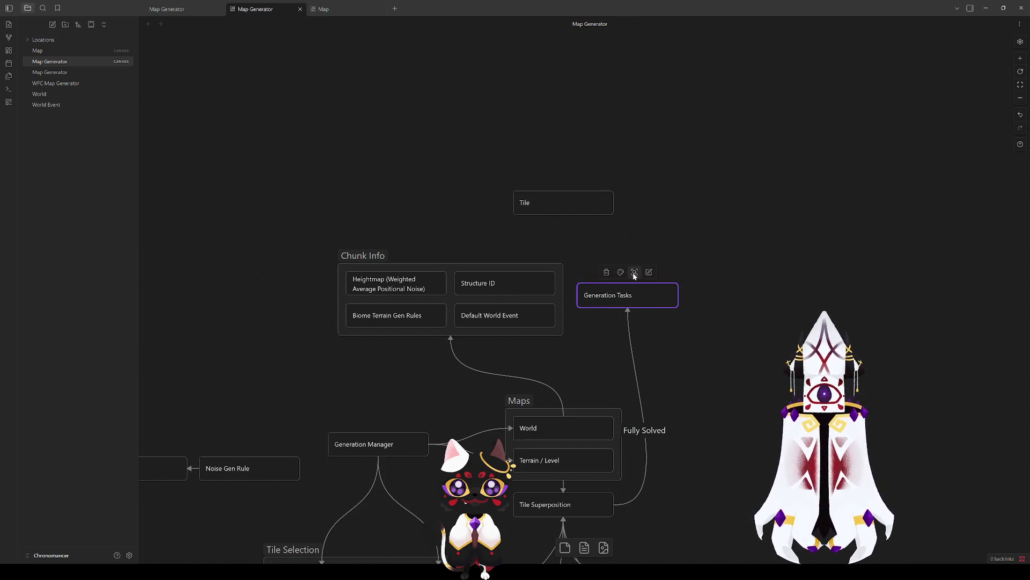
left_click(649, 236)
mouse_move(612, 297)
left_mouse_down()
mouse_move(619, 274)
mouse_move(616, 283)
left_mouse_up()
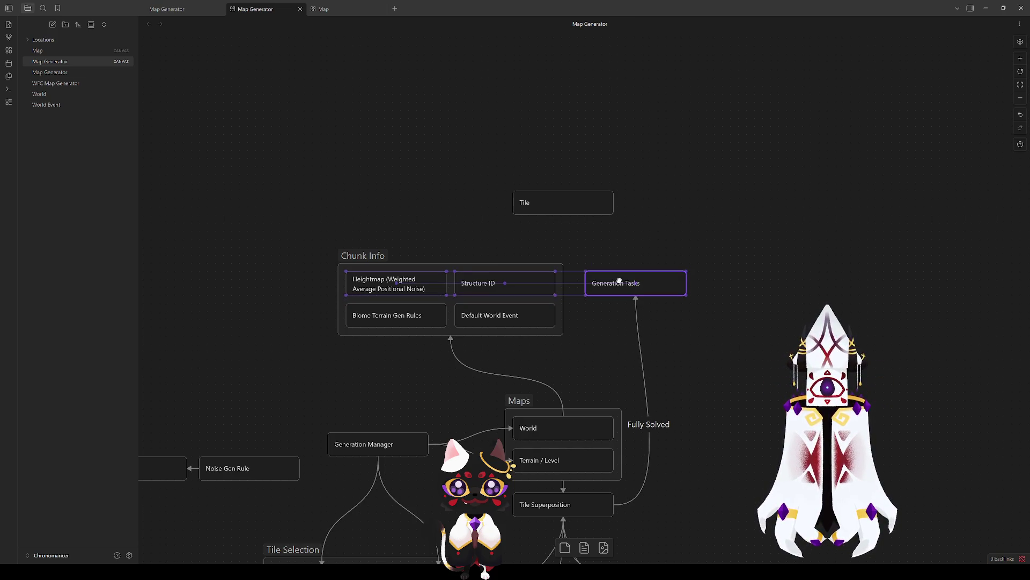
Rename the Chunk Info group to 'Chunk Info Tile'.
left_click(346, 256)
left_click(346, 256)
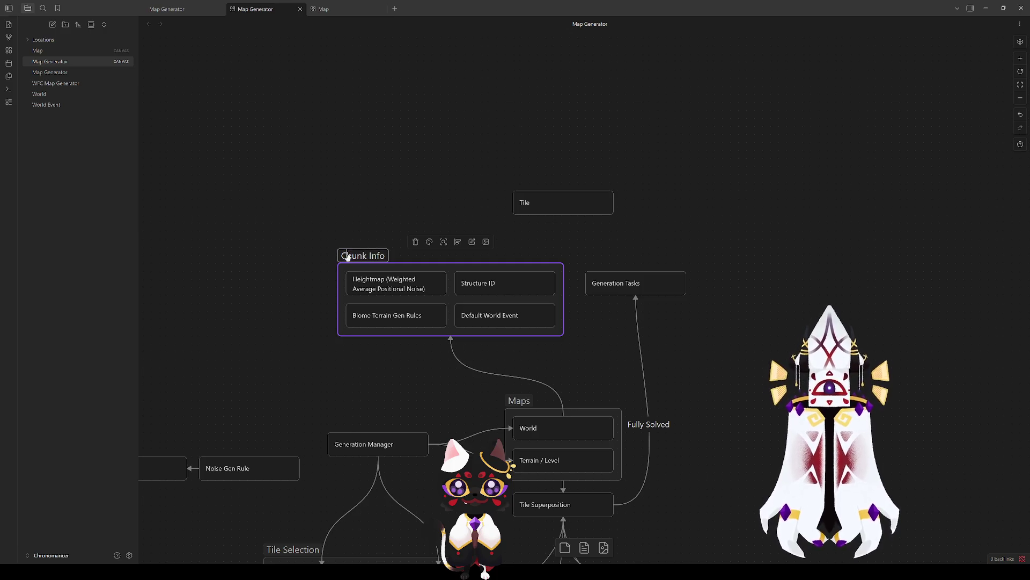
type(" Tile")
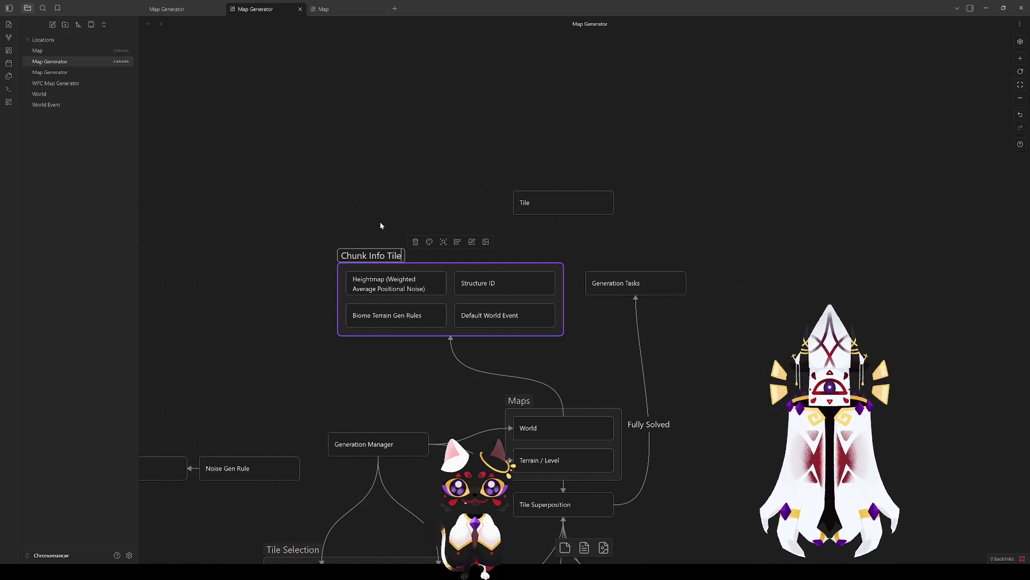
left_click(708, 214)
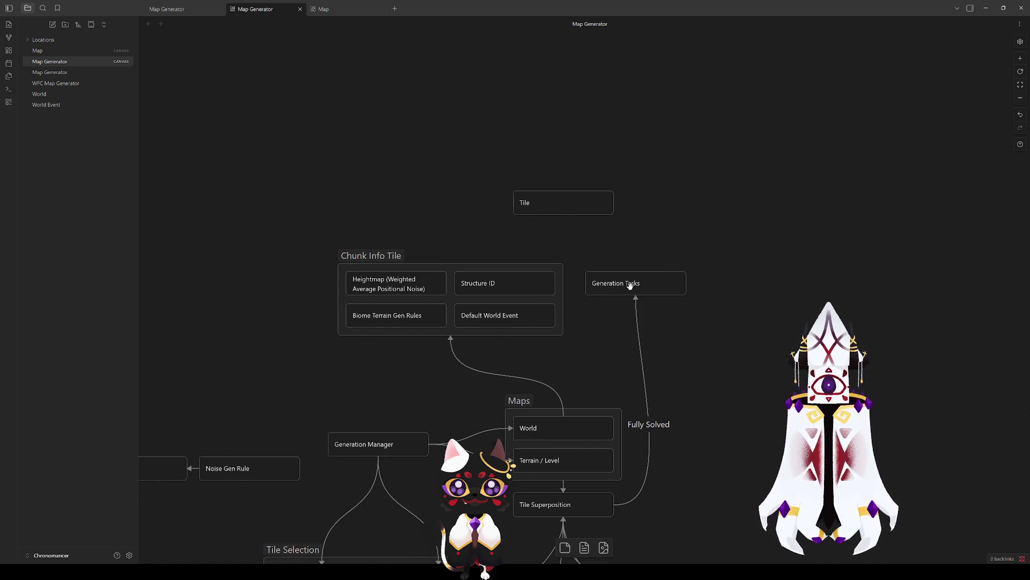
Draw arrows from Tile to Generation Tasks and to the Chunk Info Tile group, tidying positions.
left_click_drag(634, 284, 626, 282)
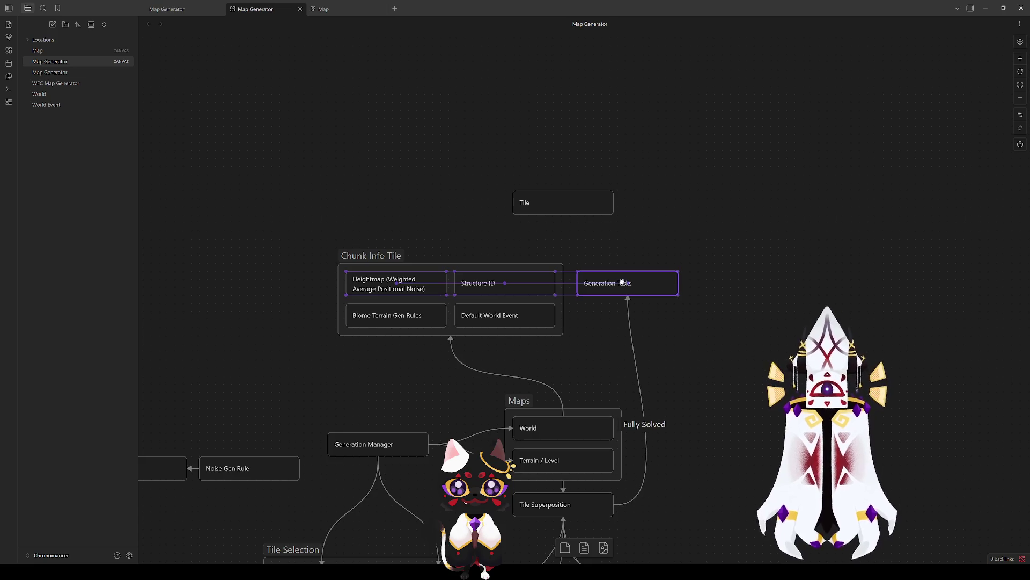
left_click(552, 220)
left_click_drag(567, 214, 627, 275)
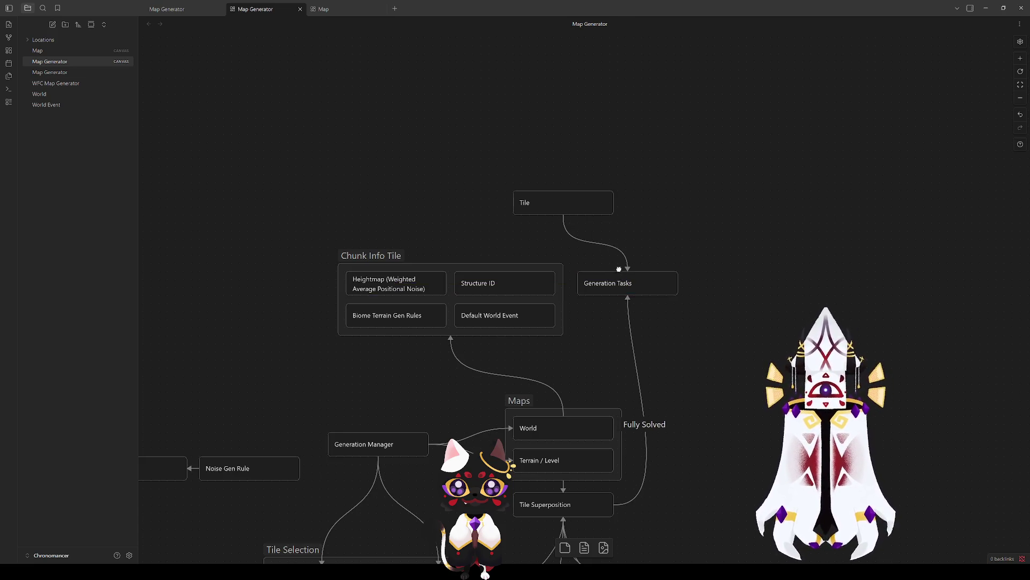
left_click_drag(563, 214, 458, 252)
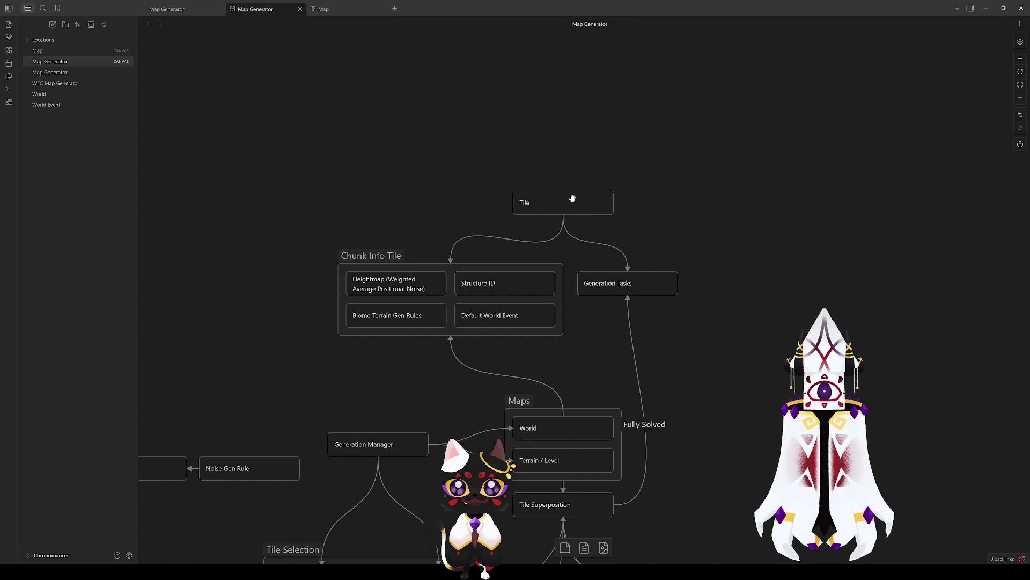
left_click_drag(571, 202, 545, 205)
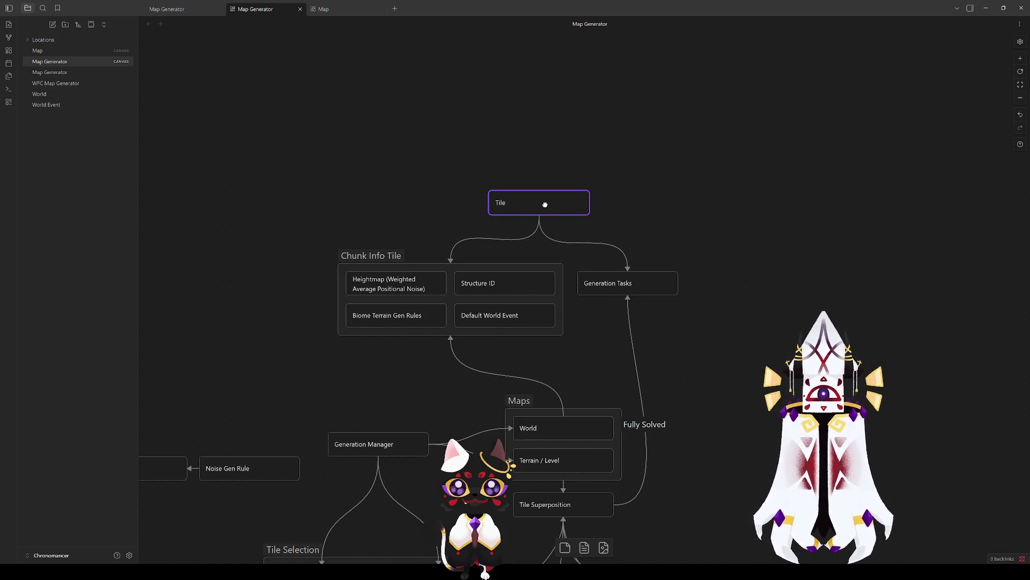
mouse_move(612, 283)
left_mouse_down()
mouse_move(627, 275)
mouse_move(632, 304)
mouse_move(620, 306)
mouse_move(644, 301)
left_mouse_up()
left_click(664, 243)
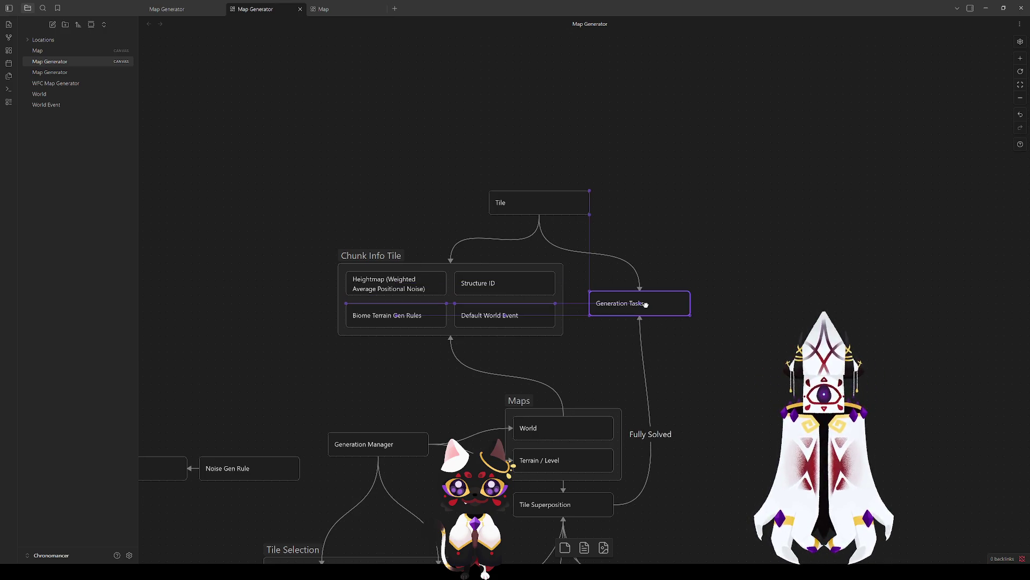
left_click(722, 417)
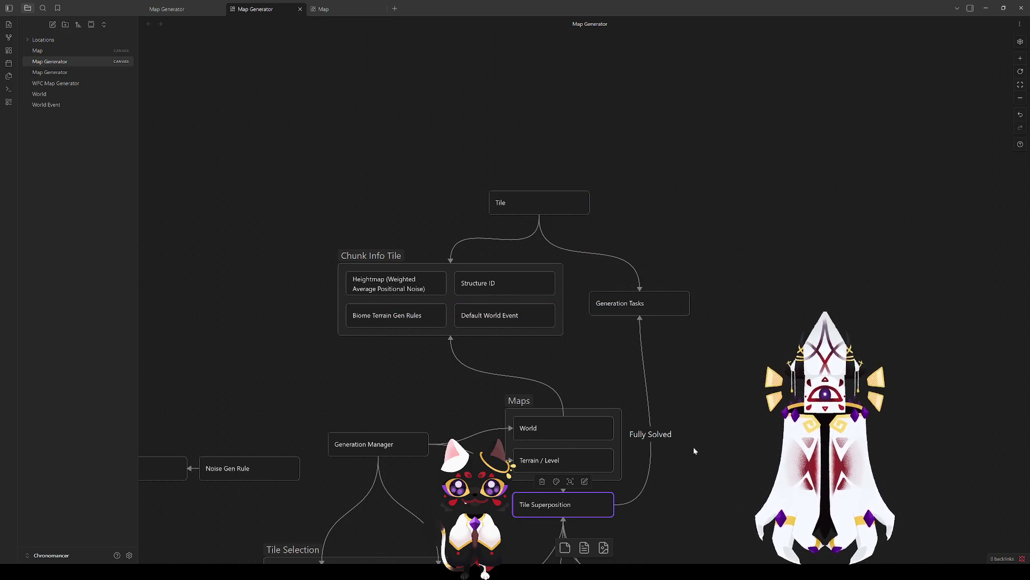
Shift the Generation Tasks card slightly right, checking the Tile Superposition and Tile cards.
mouse_move(634, 304)
left_mouse_down()
mouse_move(656, 302)
mouse_move(647, 304)
left_mouse_up()
left_click(707, 396)
scroll(692, 365, "down", 3)
left_click(569, 394)
left_click(751, 285)
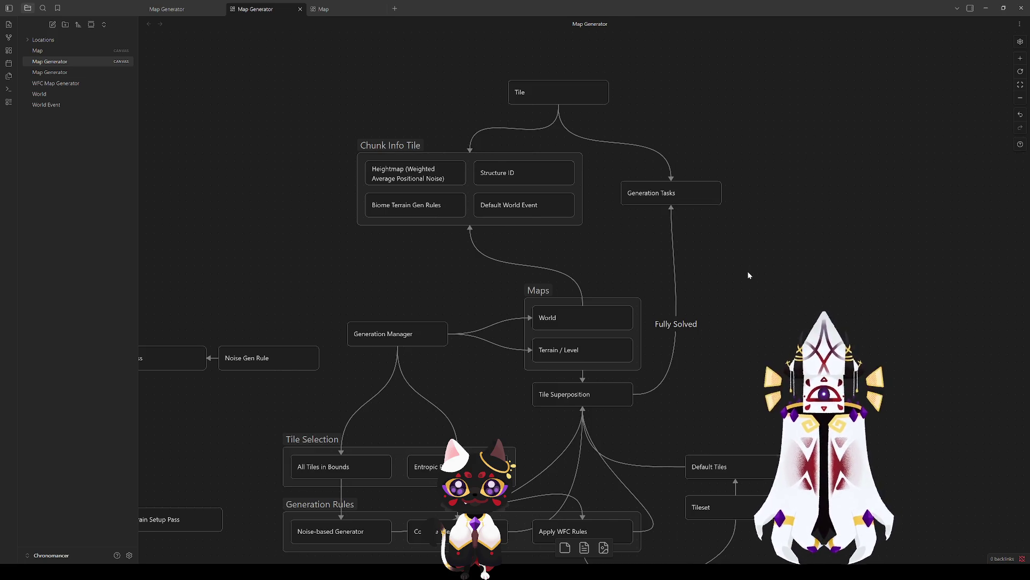
left_click(670, 194)
left_click_drag(660, 195, 667, 197)
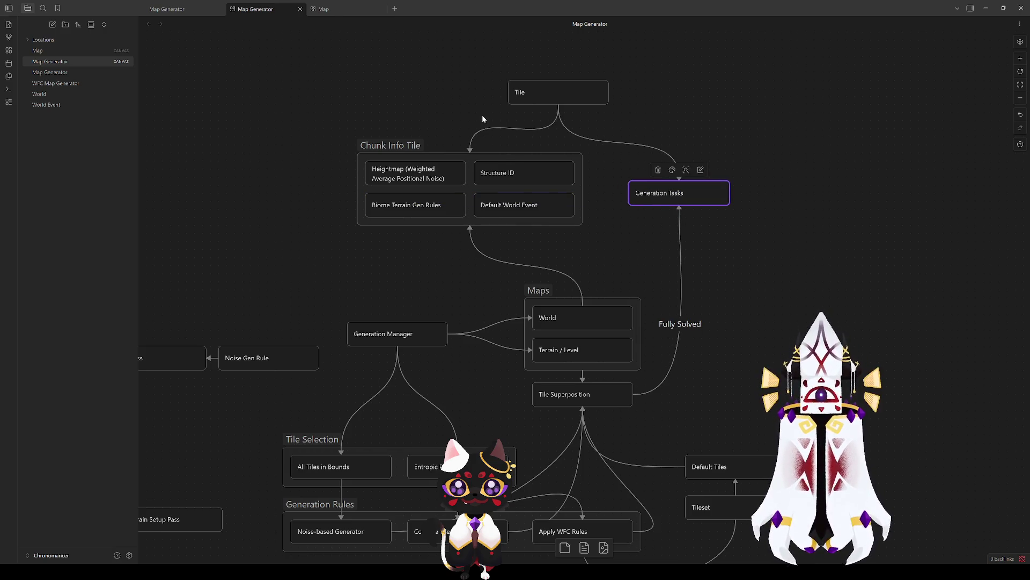
left_click(534, 94)
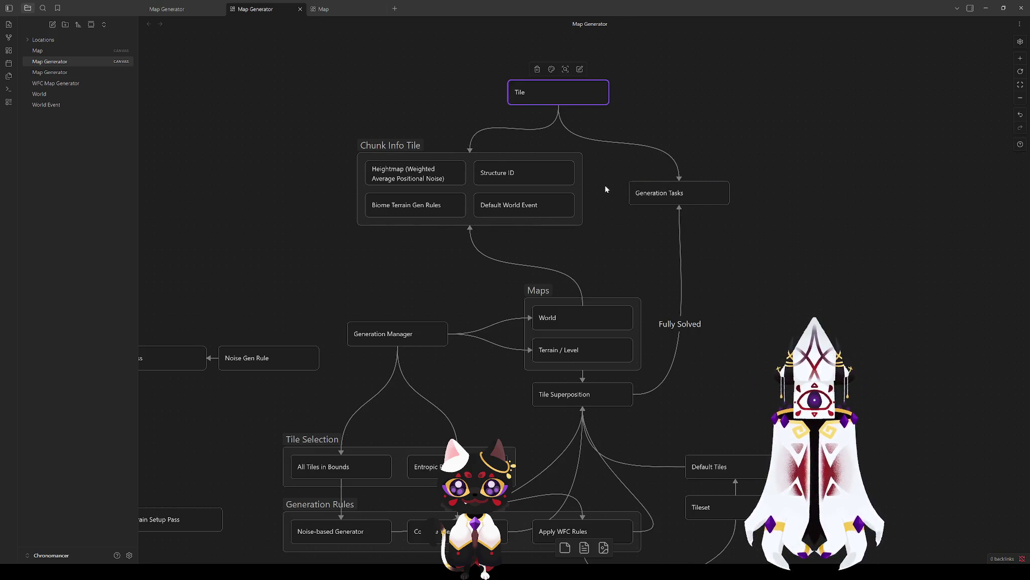
left_click(382, 119)
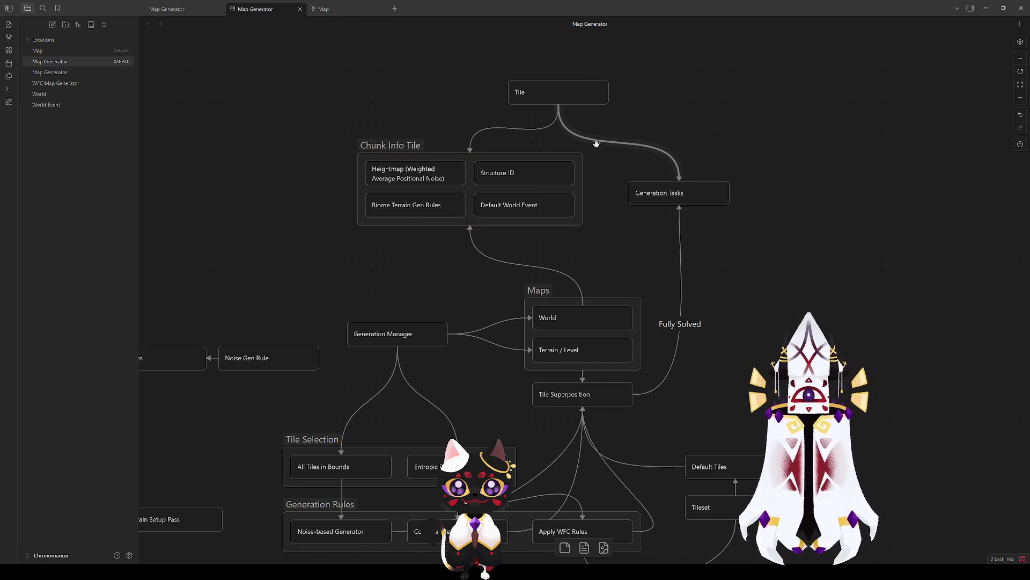
Place Tile right of Chunk Info Tile with Generation Tasks just below it, then box-select both.
mouse_move(671, 193)
left_mouse_down()
mouse_move(671, 117)
mouse_move(683, 148)
left_mouse_up()
left_click_drag(538, 94, 644, 198)
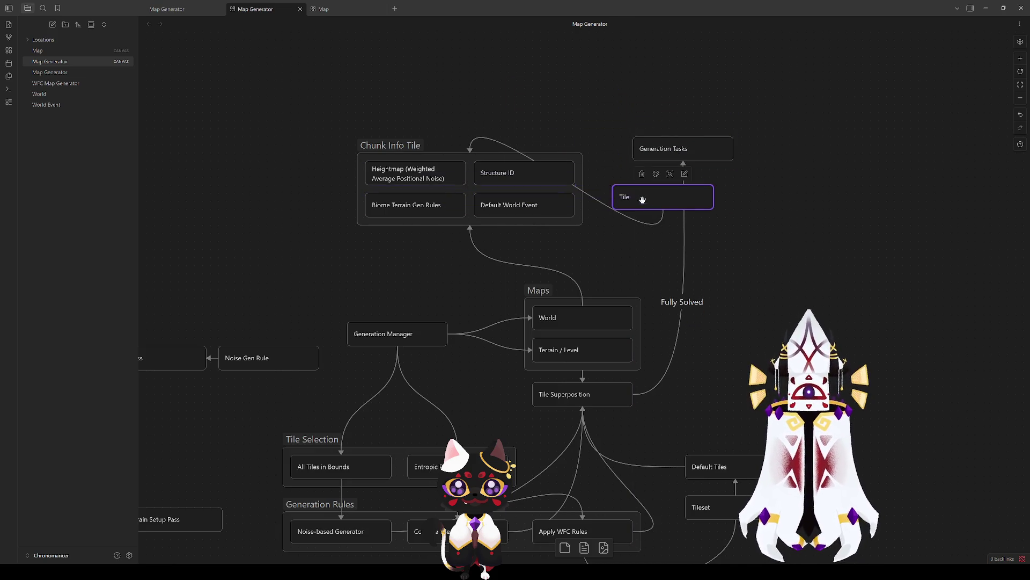
mouse_move(682, 148)
left_mouse_down()
mouse_move(692, 229)
mouse_move(682, 242)
mouse_move(677, 229)
left_mouse_up()
mouse_move(621, 194)
left_mouse_down()
mouse_move(636, 193)
mouse_move(637, 181)
mouse_move(623, 191)
mouse_move(682, 196)
mouse_move(681, 184)
left_mouse_up()
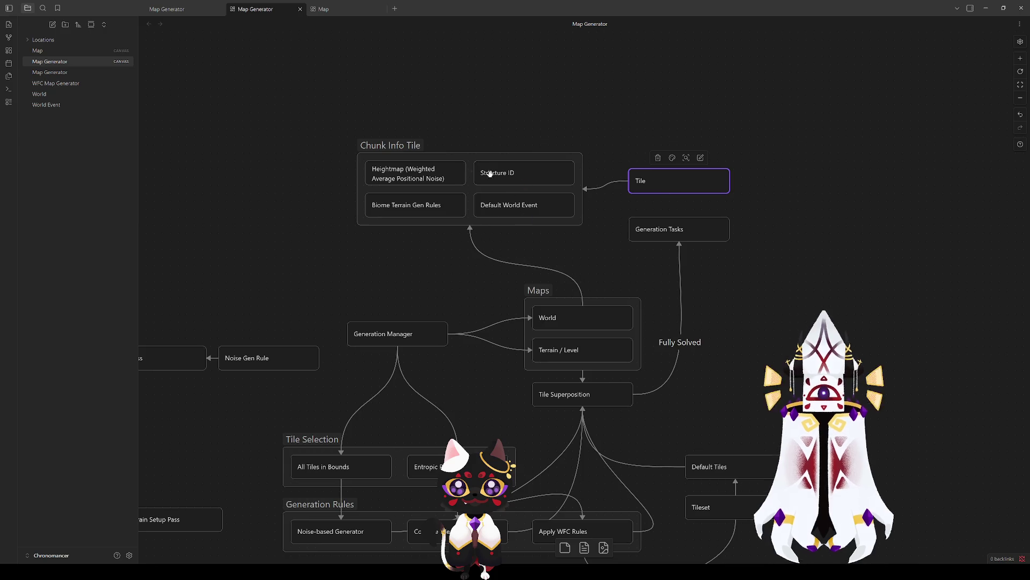
left_click_drag(383, 143, 384, 139)
left_click_drag(683, 223, 671, 214)
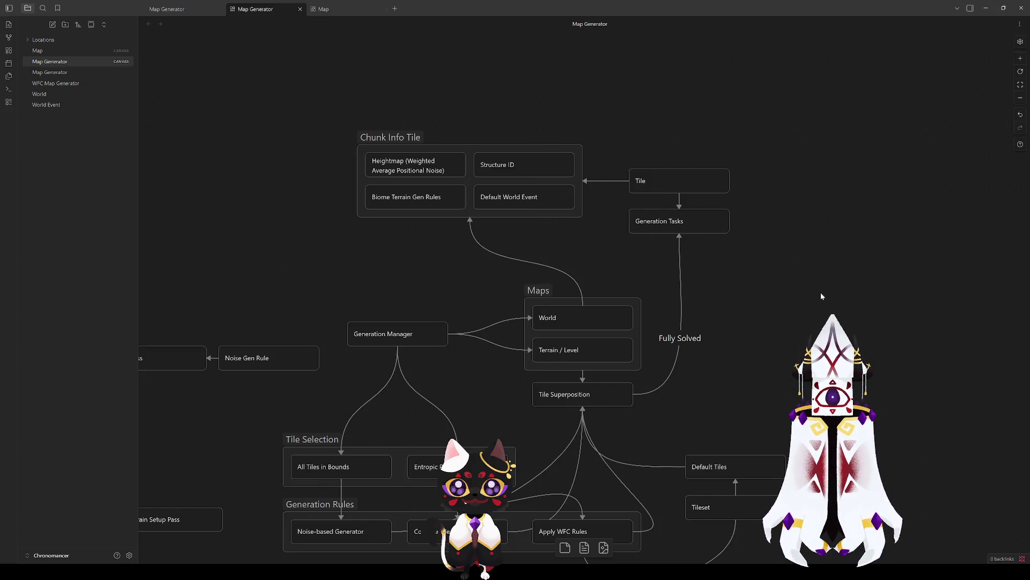
mouse_move(617, 150)
left_mouse_down()
mouse_move(732, 189)
mouse_move(757, 243)
left_mouse_up()
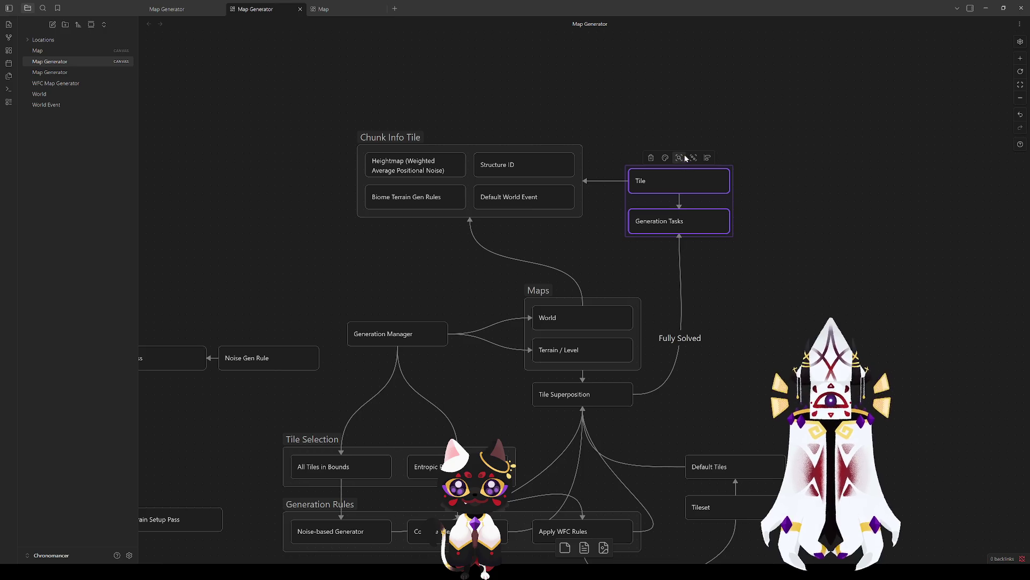
scroll(680, 159, "up", 2)
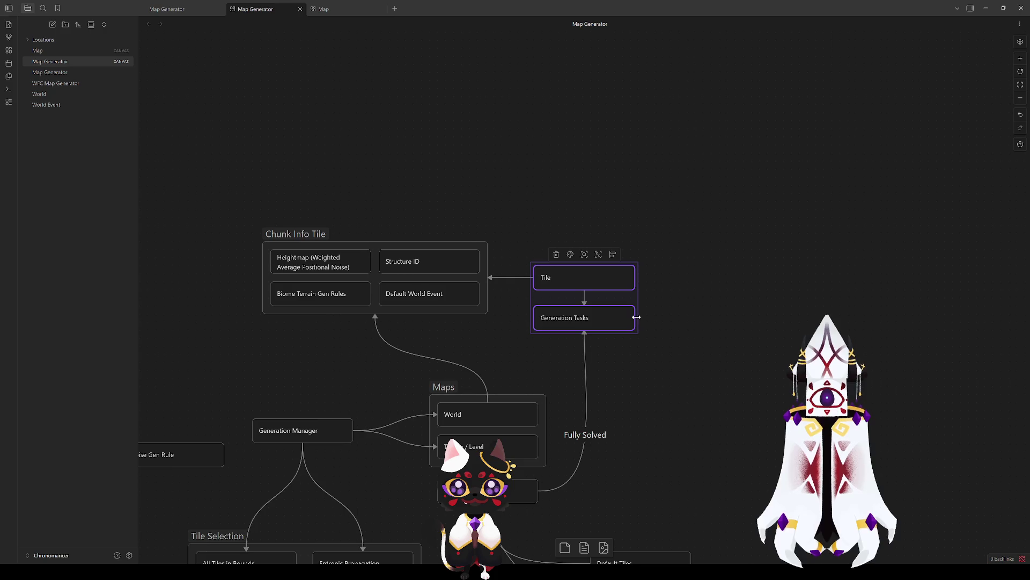
Wrap Tile and Generation Tasks in a group named 'Tile' and delete the separate Tile card.
left_click(599, 254)
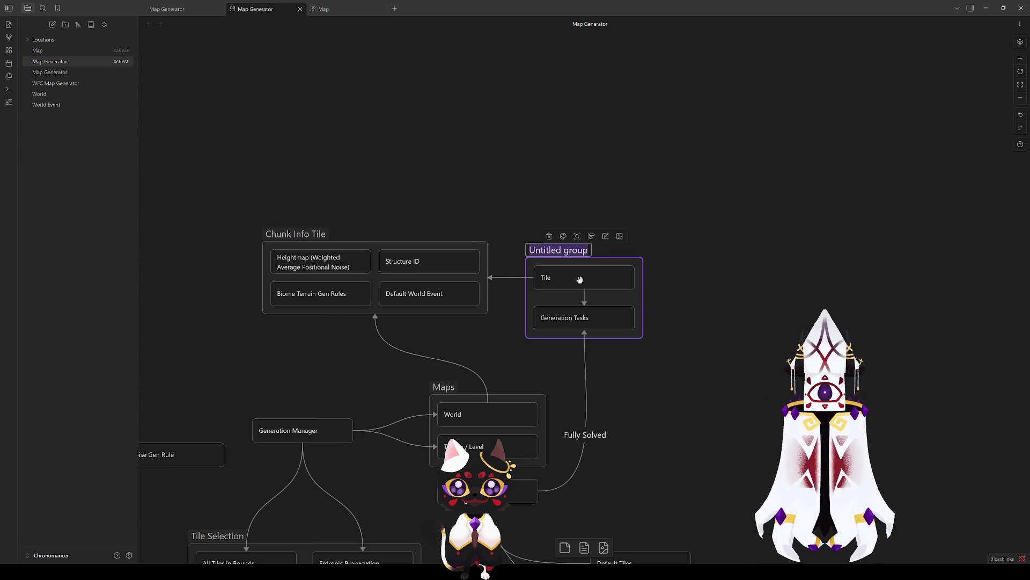
type("Tile")
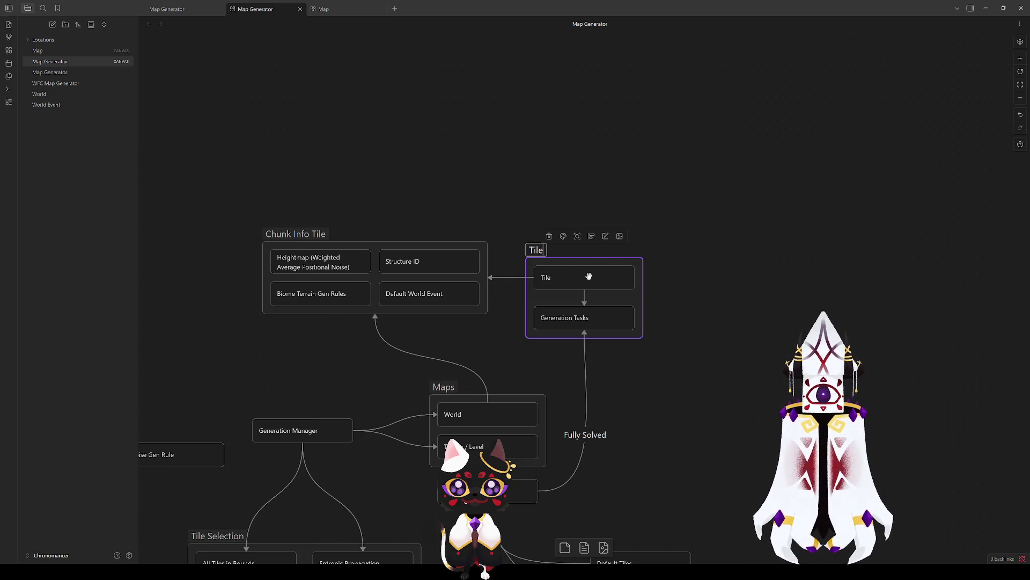
left_click(665, 336)
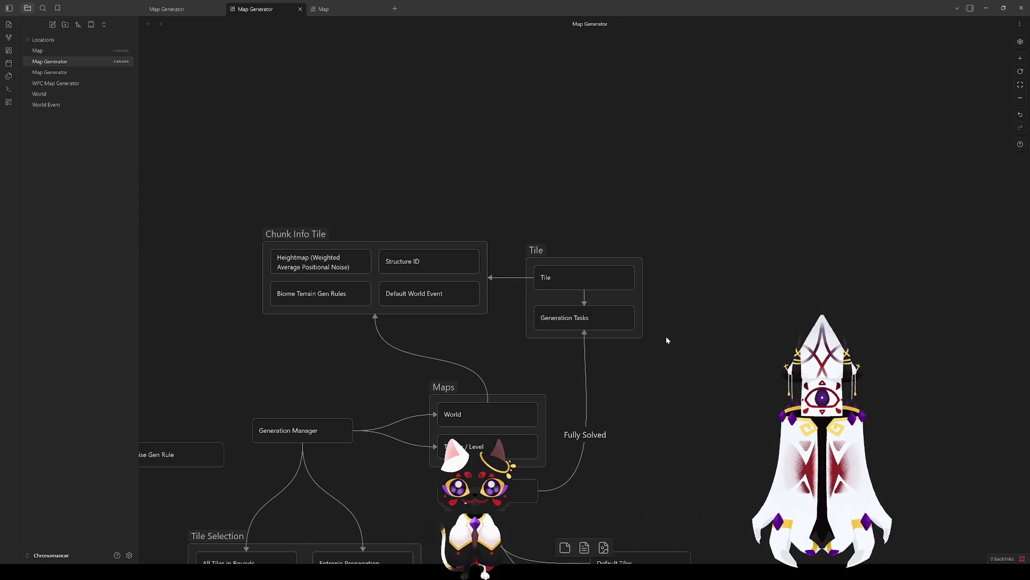
left_click(578, 271)
key("Delete")
Move Generation Tasks up within the group and shift the Tile group up and left.
right_click(584, 317)
left_click_drag(580, 319, 583, 290)
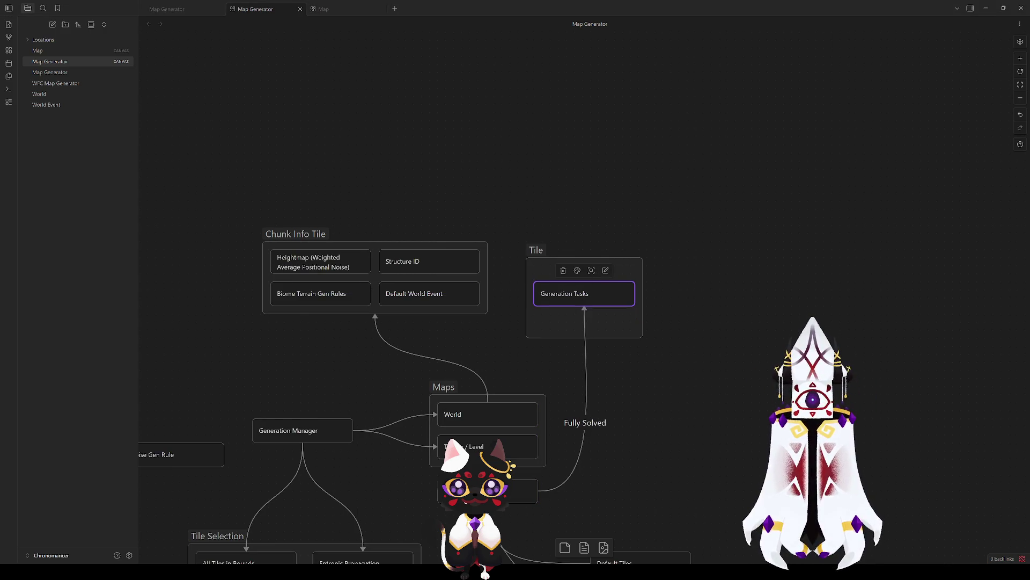
left_click(599, 334)
left_click(526, 246)
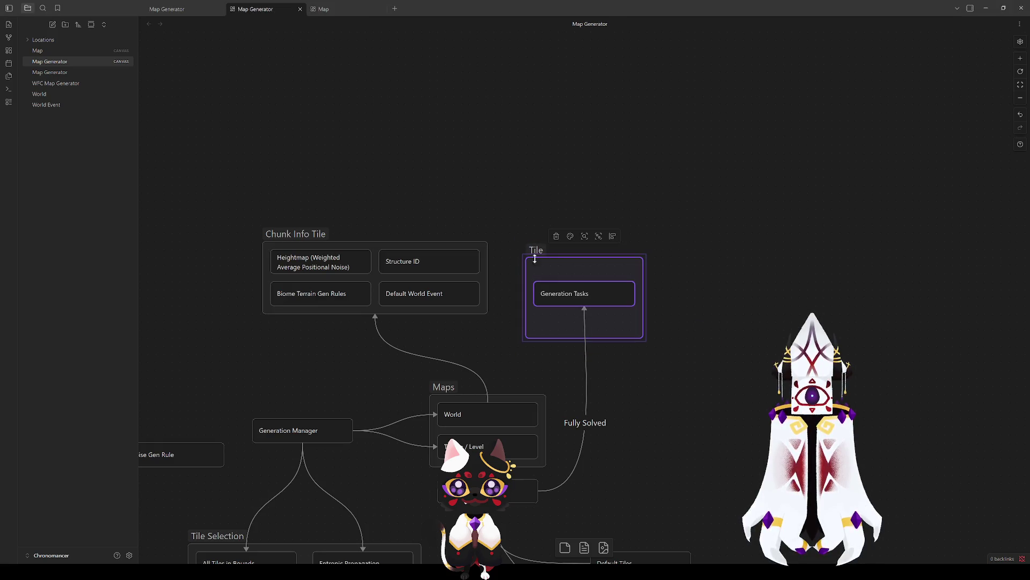
mouse_move(558, 275)
left_mouse_down()
mouse_move(542, 255)
mouse_move(570, 241)
left_mouse_up()
left_click(574, 249)
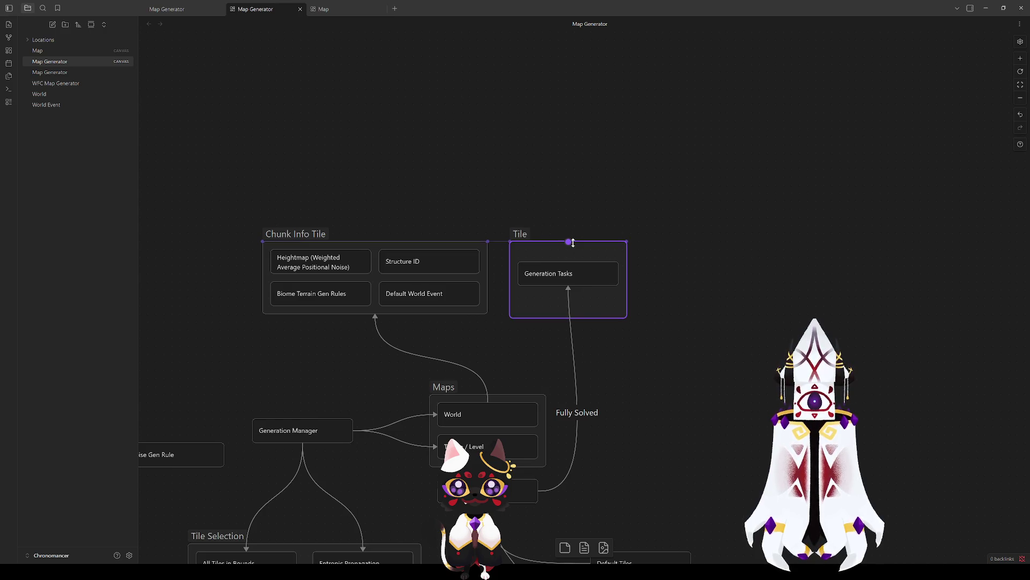
key("Escape")
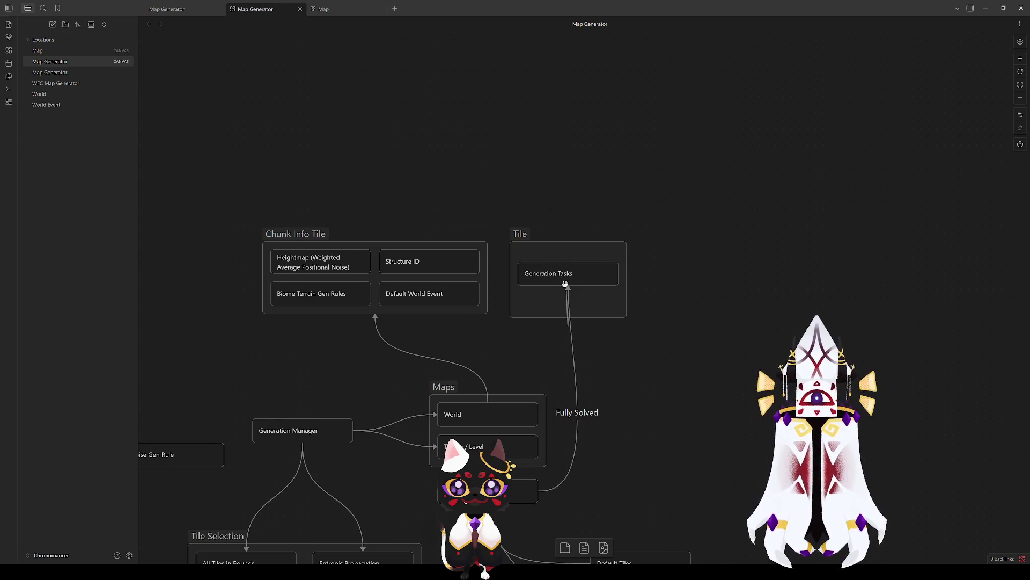
Lower the Generation Tasks card inside the Tile group.
left_click(571, 315)
left_click(558, 331)
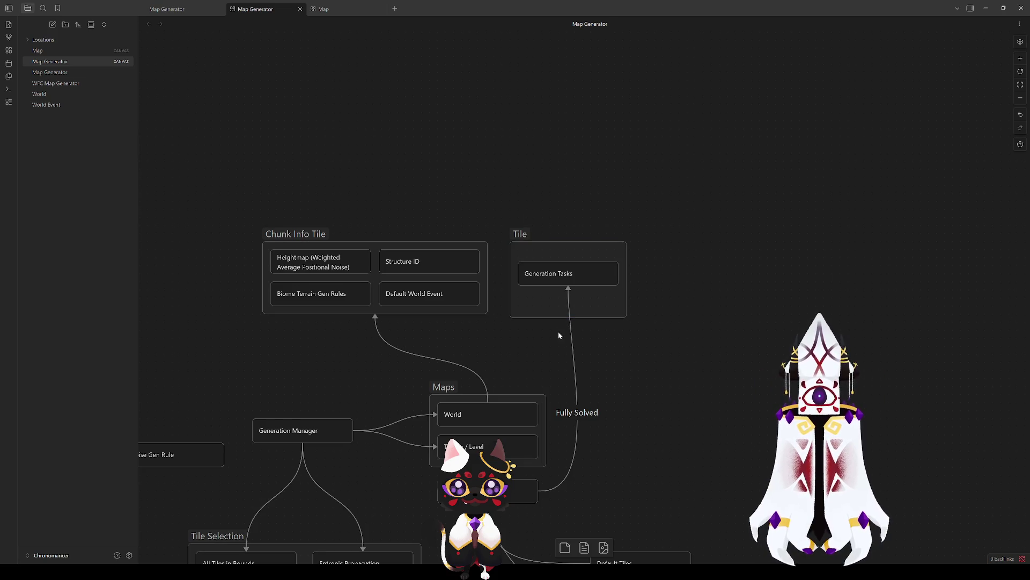
left_click_drag(558, 318, 559, 314)
left_click(743, 287)
left_click_drag(583, 276, 581, 300)
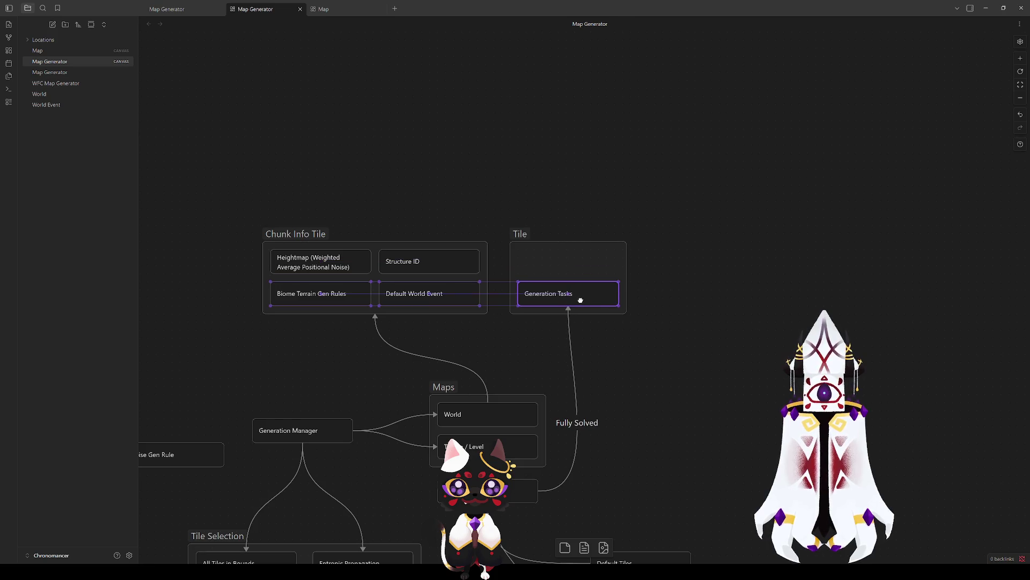
left_click(758, 308)
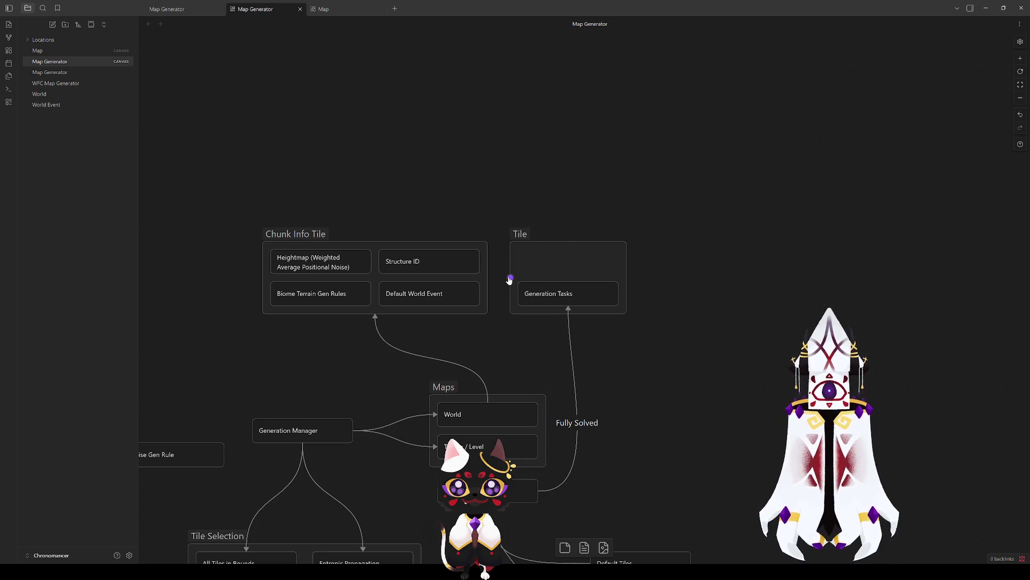
Draw an arrow from the Tile group's left handle into Chunk Info Tile.
left_click_drag(510, 278, 490, 278)
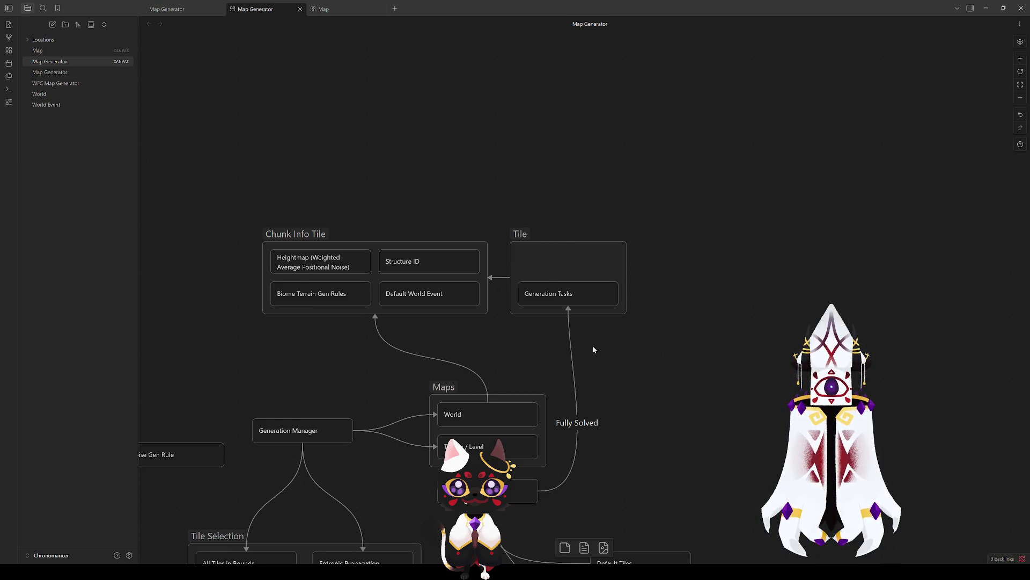
scroll(592, 350, "left", 5)
scroll(592, 349, "up", 1)
left_click_drag(577, 252, 419, 226)
left_click_drag(610, 352, 638, 274)
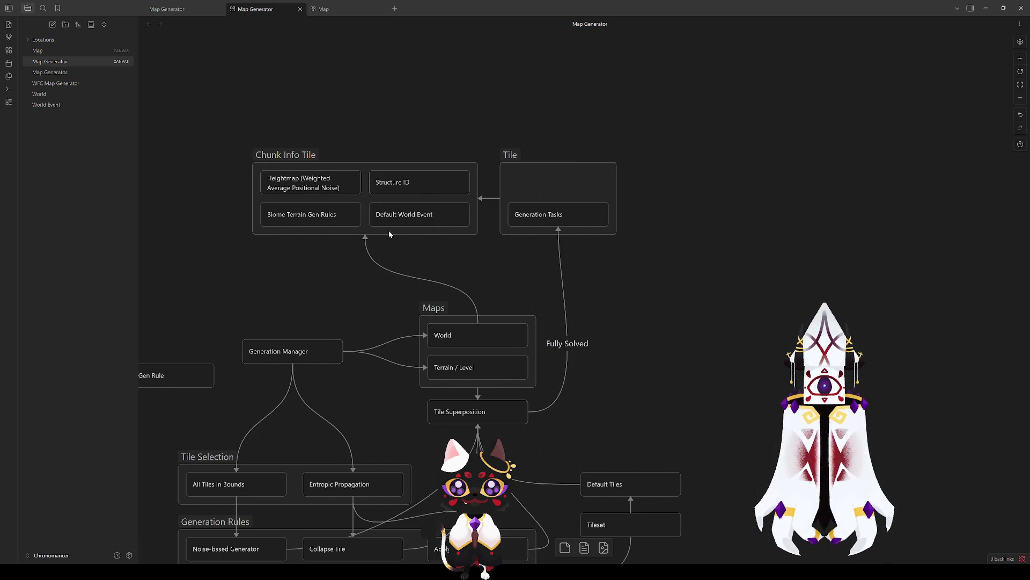
Move the Tileset card up to the right and delete the Default Tiles card.
left_click_drag(670, 465, 607, 377)
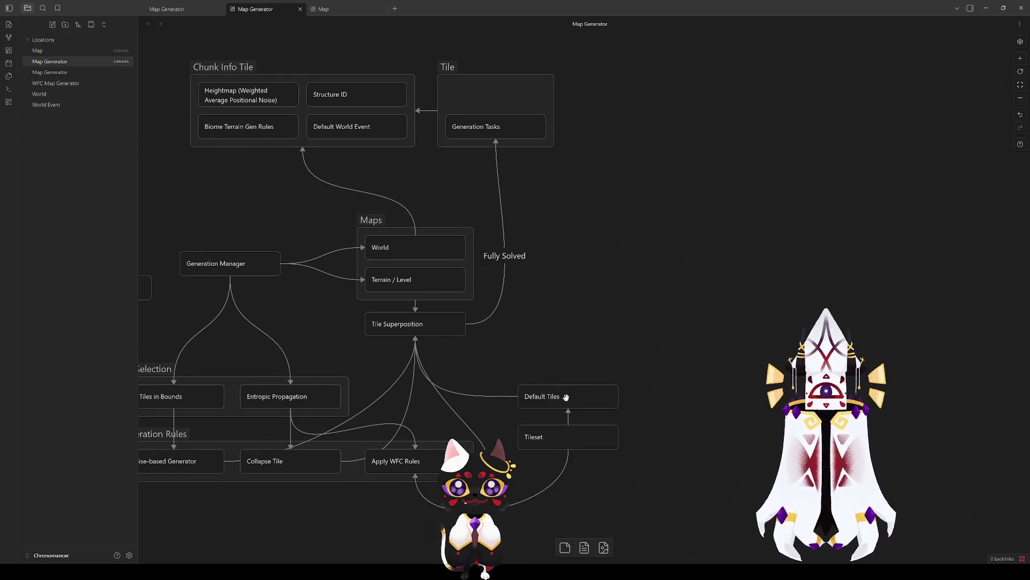
left_click_drag(569, 432, 641, 219)
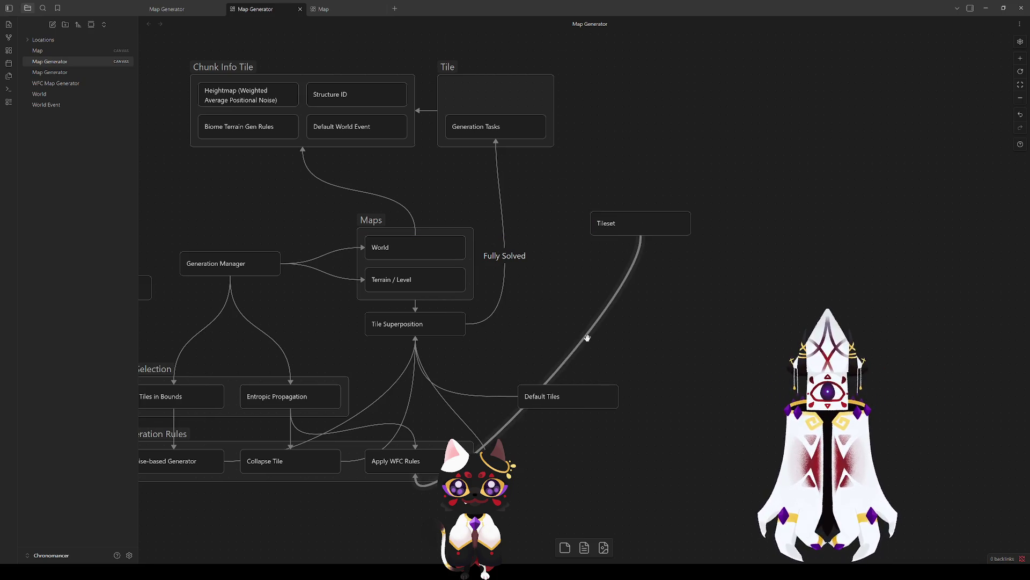
mouse_move(570, 403)
left_mouse_down()
mouse_move(664, 387)
mouse_move(622, 274)
mouse_move(640, 194)
mouse_move(664, 449)
mouse_move(661, 438)
left_mouse_up()
key("Delete")
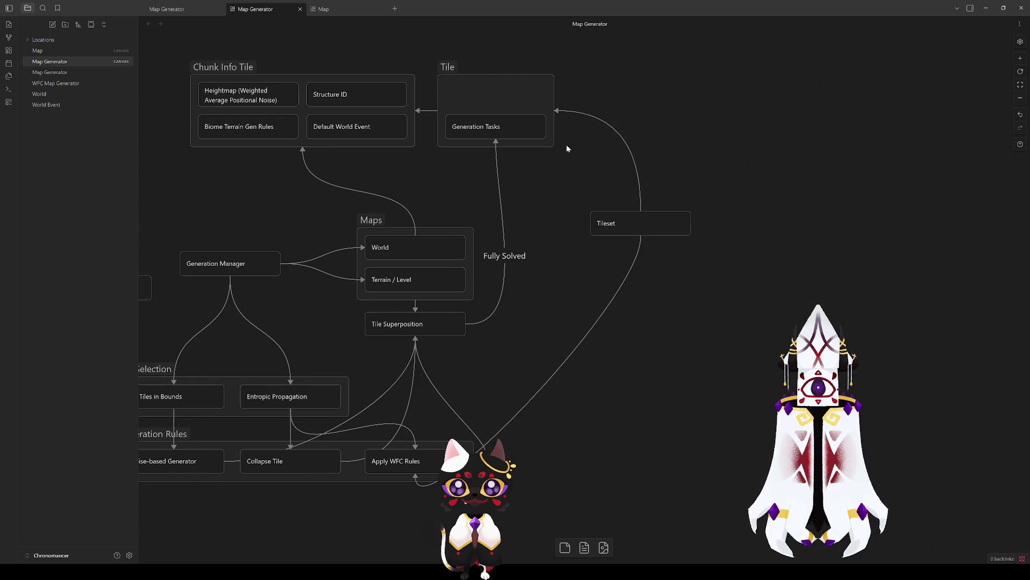
Reposition the Tileset card beside Terrain / Level, to the right of Maps.
mouse_move(647, 227)
left_mouse_down()
mouse_move(626, 274)
mouse_move(626, 251)
mouse_move(628, 260)
left_mouse_up()
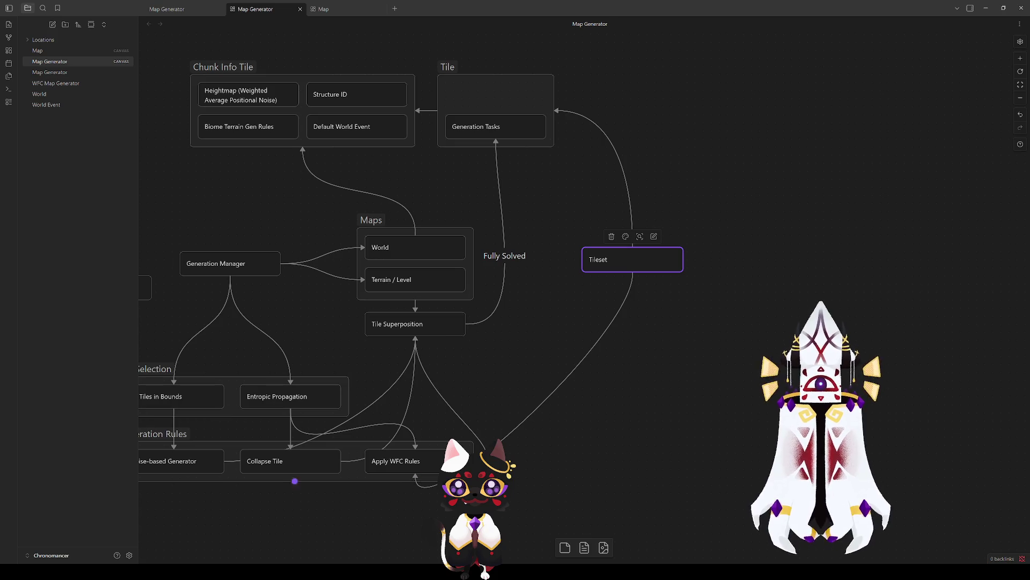
left_click(492, 434)
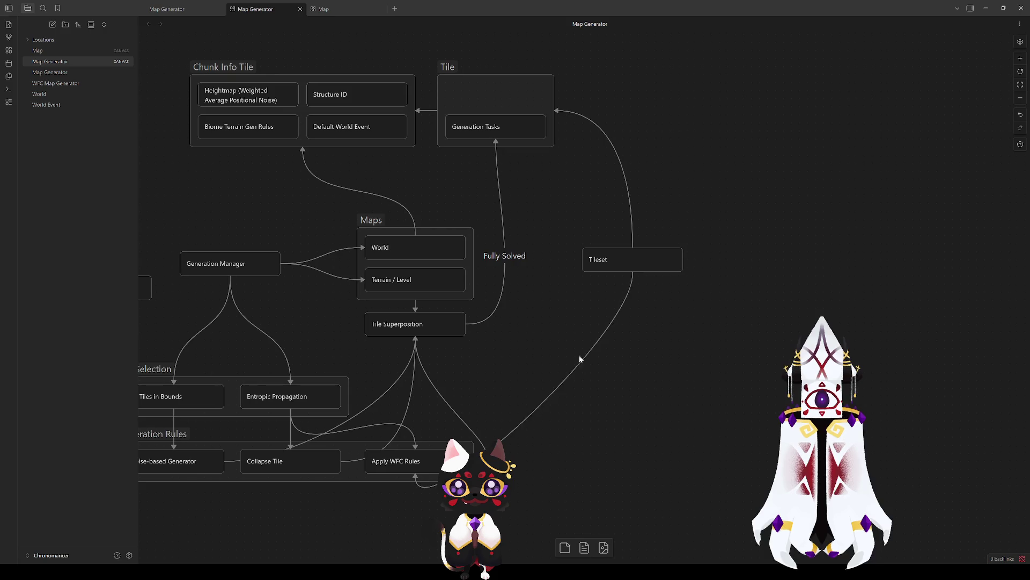
left_click_drag(615, 260, 591, 304)
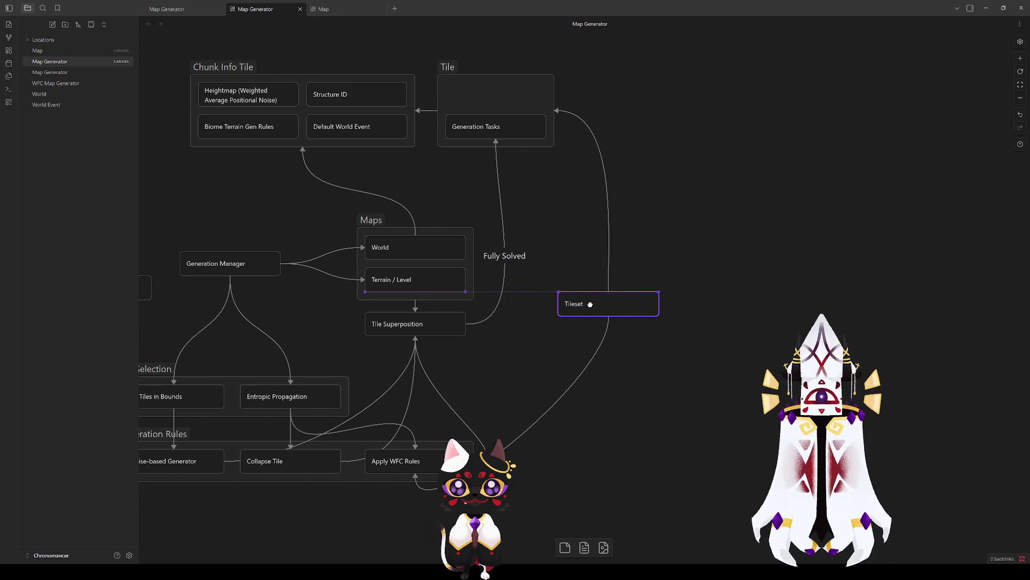
scroll(663, 456, "left", 5)
scroll(662, 455, "up", 2)
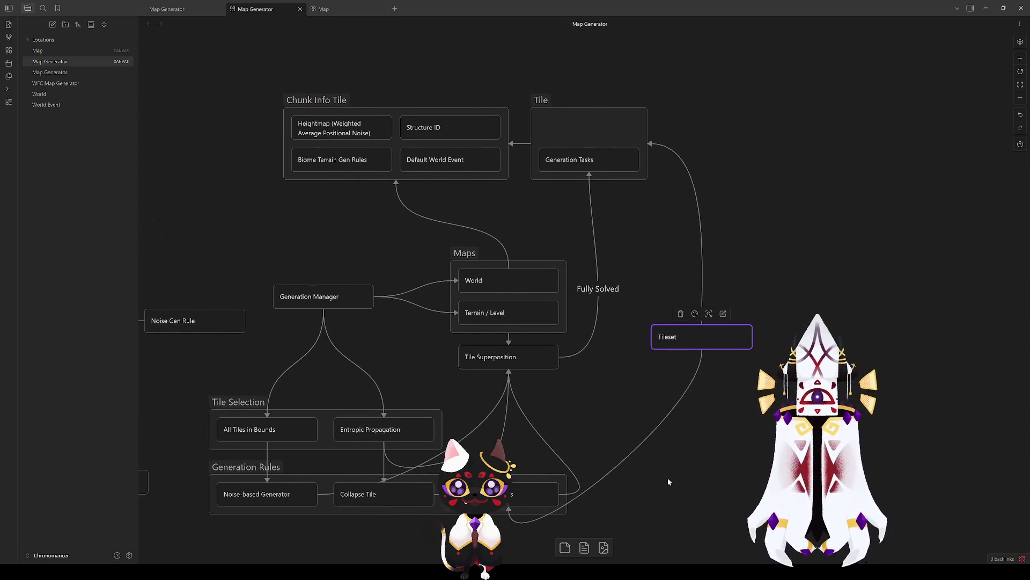
left_click_drag(683, 339, 704, 307)
right_click(691, 375)
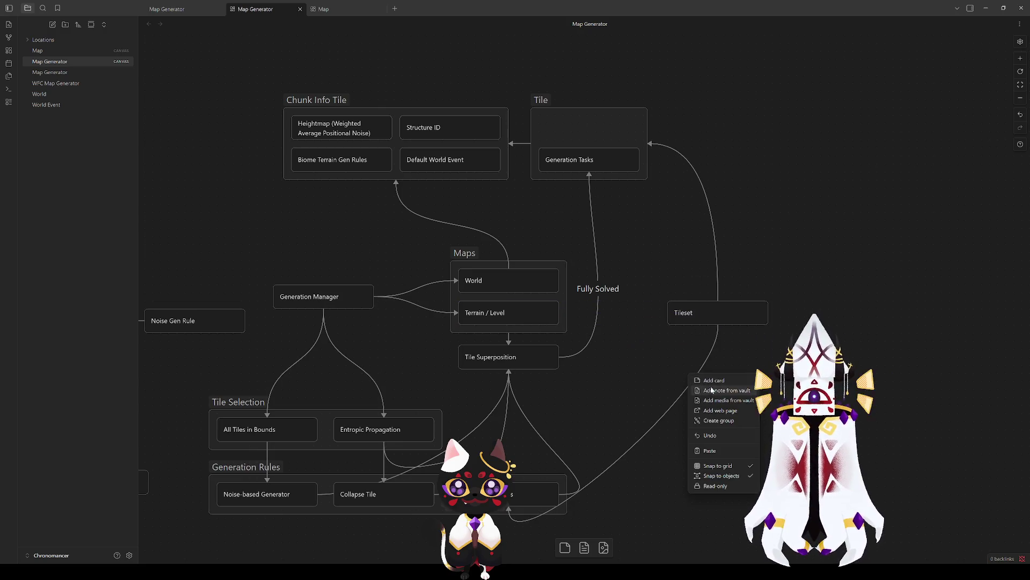
Add a 'WFC ruleset' card and place it below Tileset.
left_click(714, 380)
left_click(724, 437)
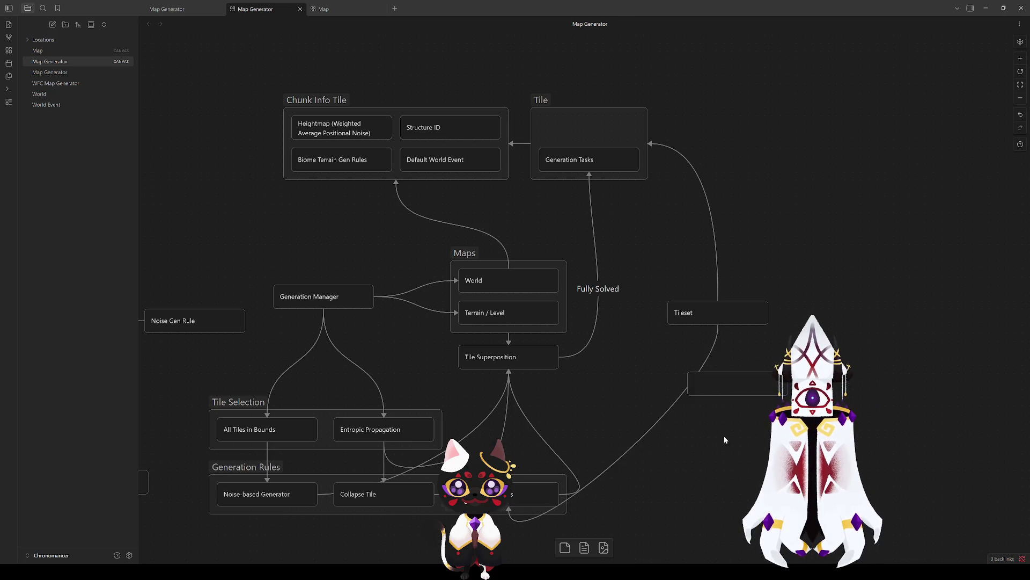
left_click(721, 382)
left_click_drag(722, 381, 699, 279)
double_click(699, 279)
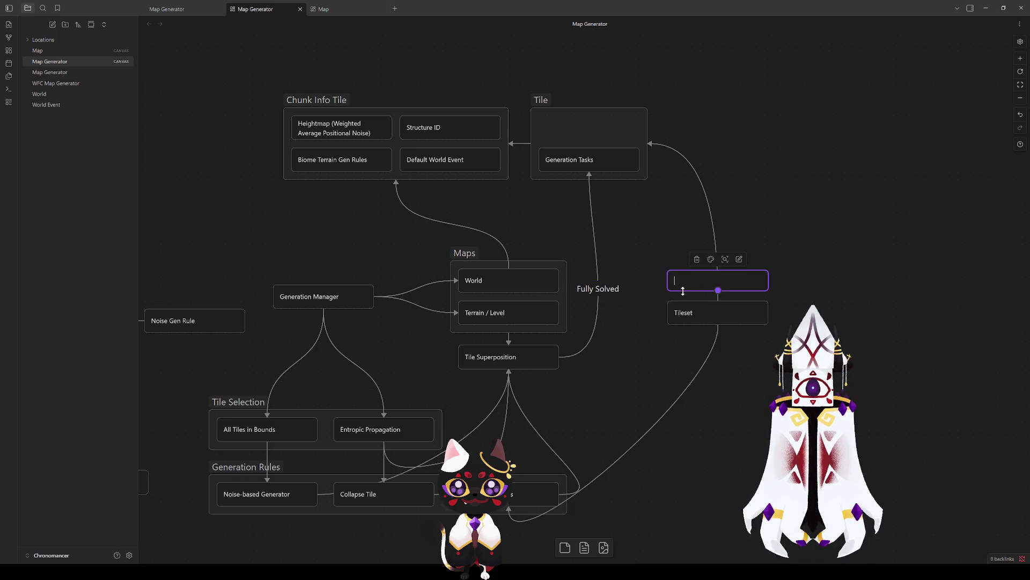
type("Ti")
key("BackSpace")
key("BackSpace")
type("WFC")
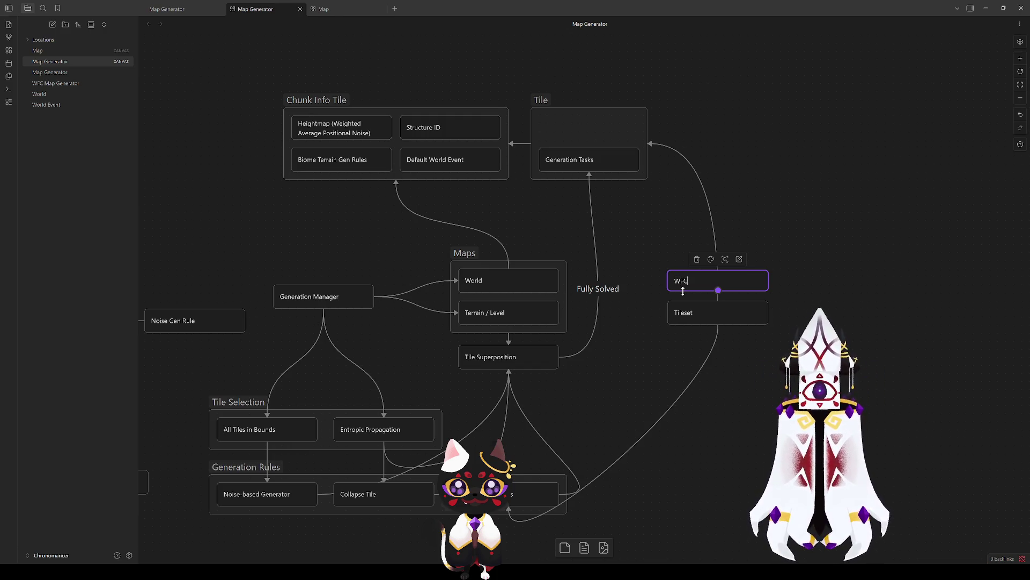
type(" ruleset")
mouse_move(719, 279)
left_mouse_down()
mouse_move(711, 356)
mouse_move(718, 343)
left_mouse_up()
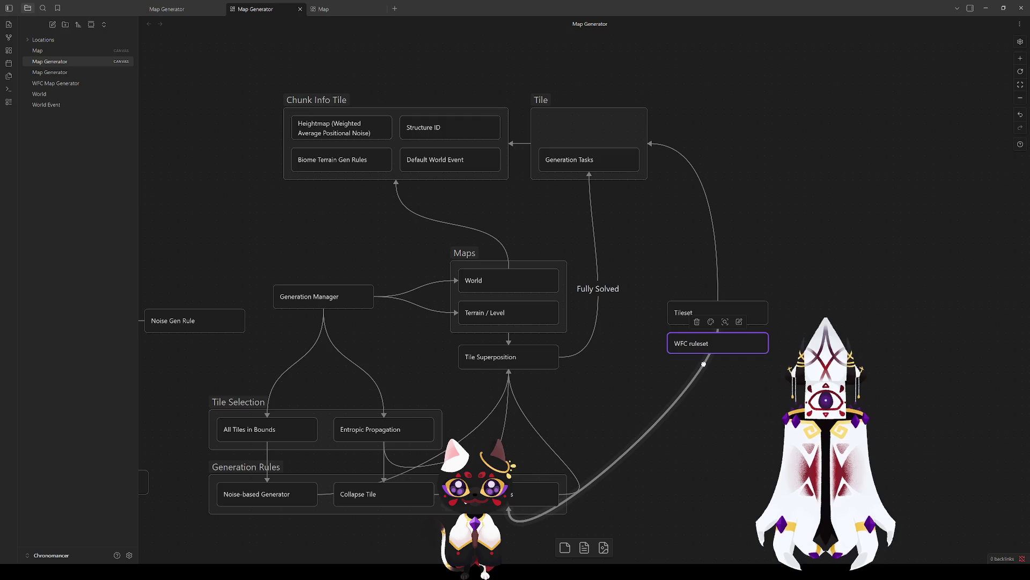
Delete Tileset's old arrow and group Tileset and WFC ruleset under the title 'Tileset'.
left_click(718, 279)
key("Delete")
left_click_drag(666, 298, 787, 394)
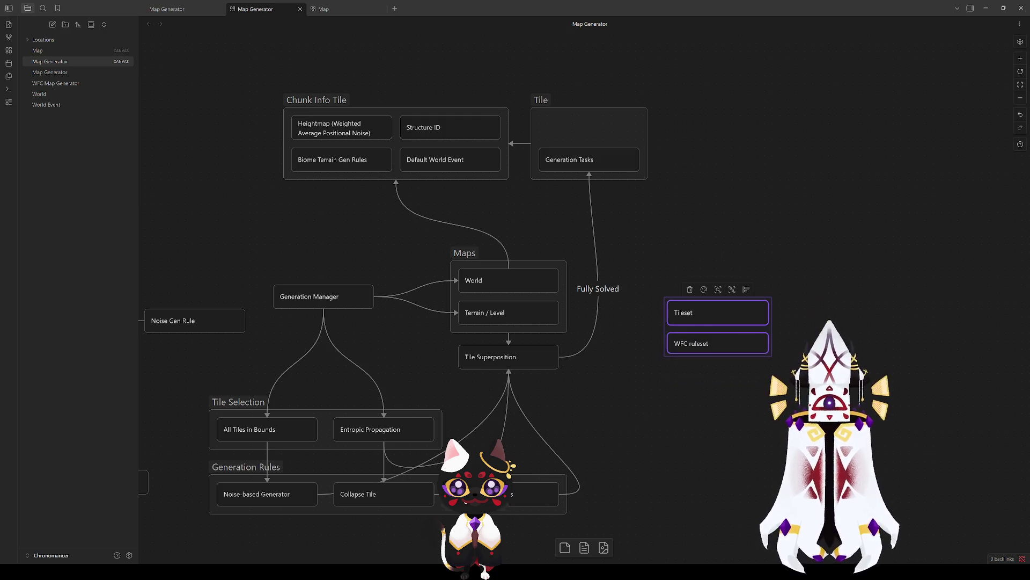
left_click(731, 292)
type("Tileset")
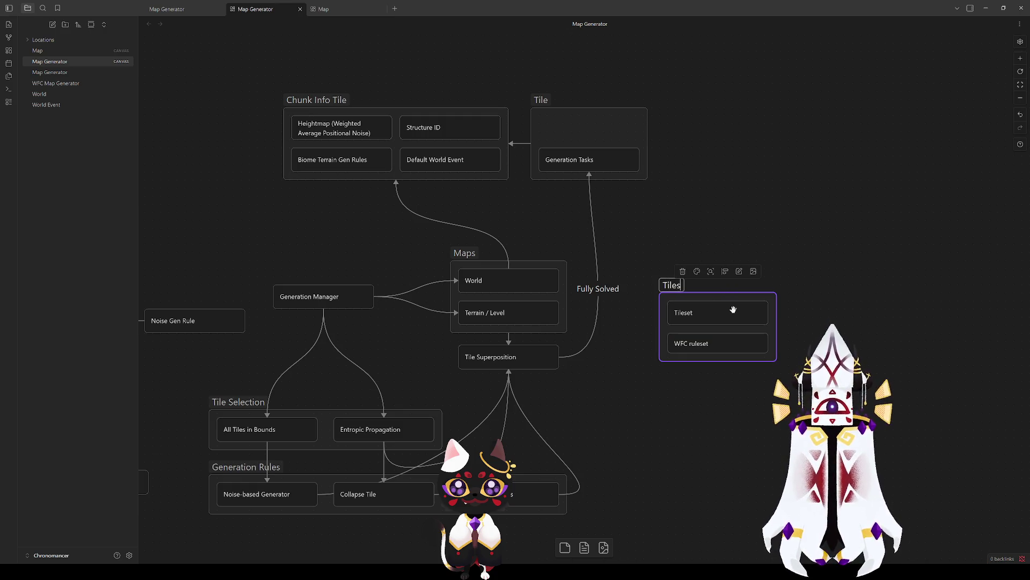
left_click(736, 380)
Connect the Tileset group up to Tile and WFC ruleset down to Apply WFC Rules.
left_click(697, 311)
left_click(710, 343)
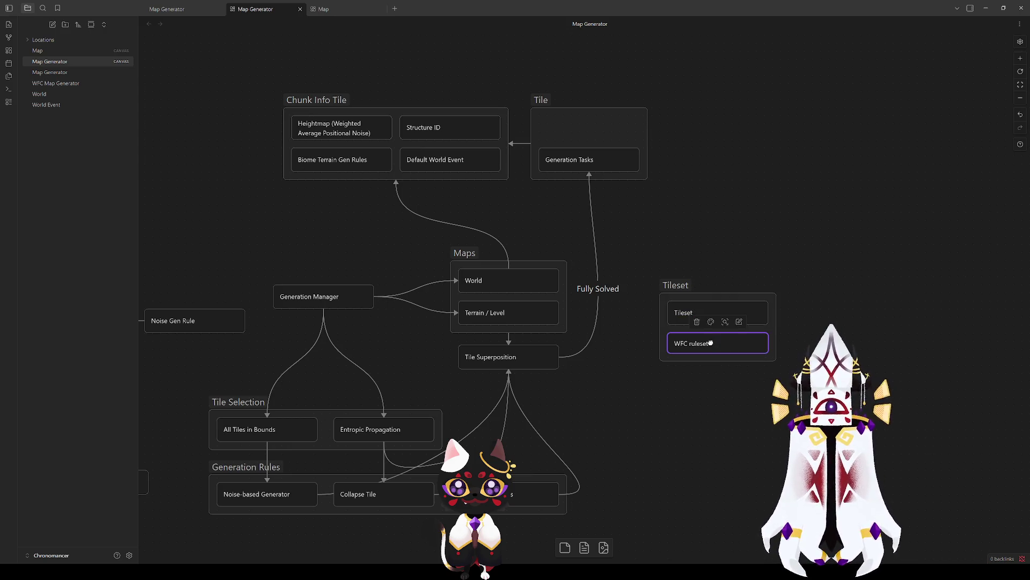
key("Escape")
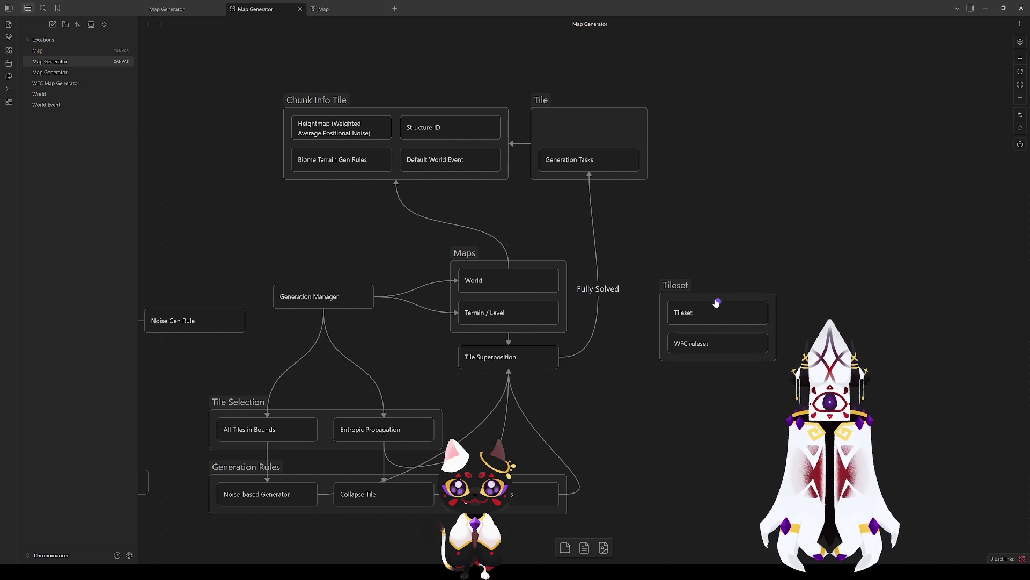
left_click_drag(667, 134, 641, 143)
mouse_move(719, 353)
left_mouse_down()
mouse_move(665, 485)
mouse_move(569, 492)
left_mouse_up()
Attach the WFC ruleset arrow to its target's bottom handle and raise the Tileset group level with Maps.
left_click_drag(519, 514, 513, 515)
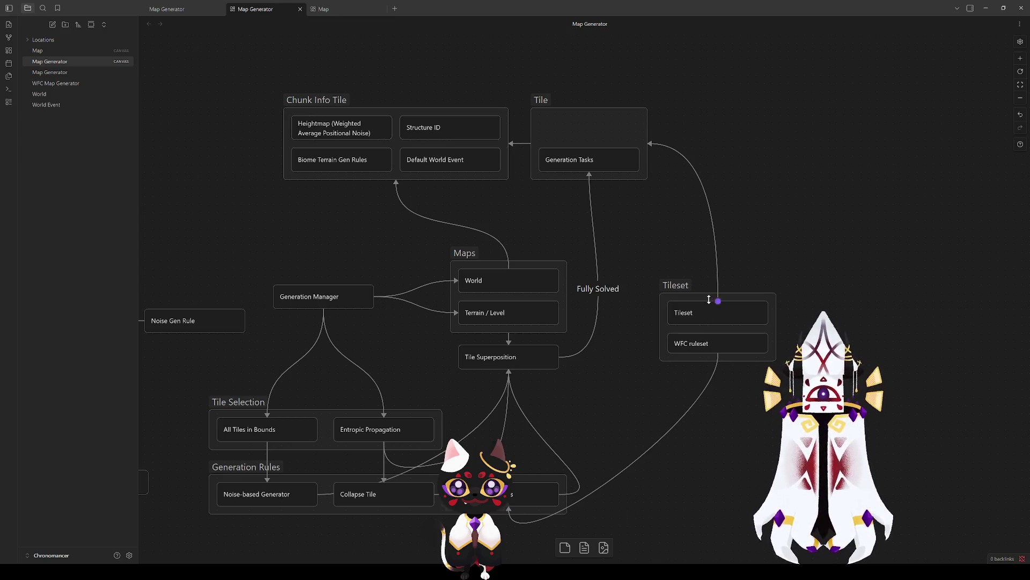
mouse_move(683, 288)
left_mouse_down()
mouse_move(662, 278)
mouse_move(657, 260)
left_mouse_up()
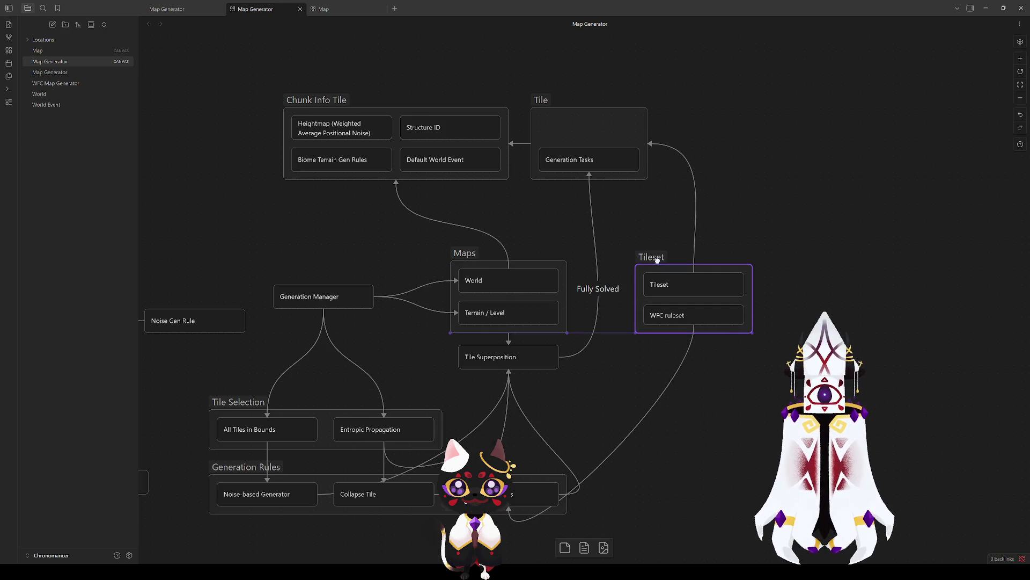
left_click(774, 411)
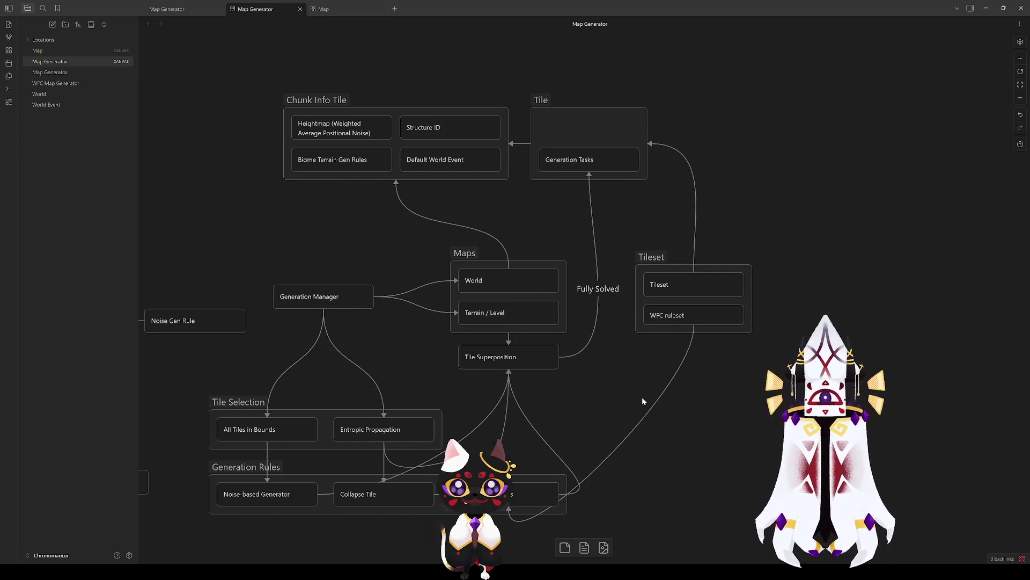
mouse_move(656, 387)
left_mouse_down()
mouse_move(684, 368)
mouse_move(666, 348)
mouse_move(836, 406)
mouse_move(817, 334)
left_mouse_up()
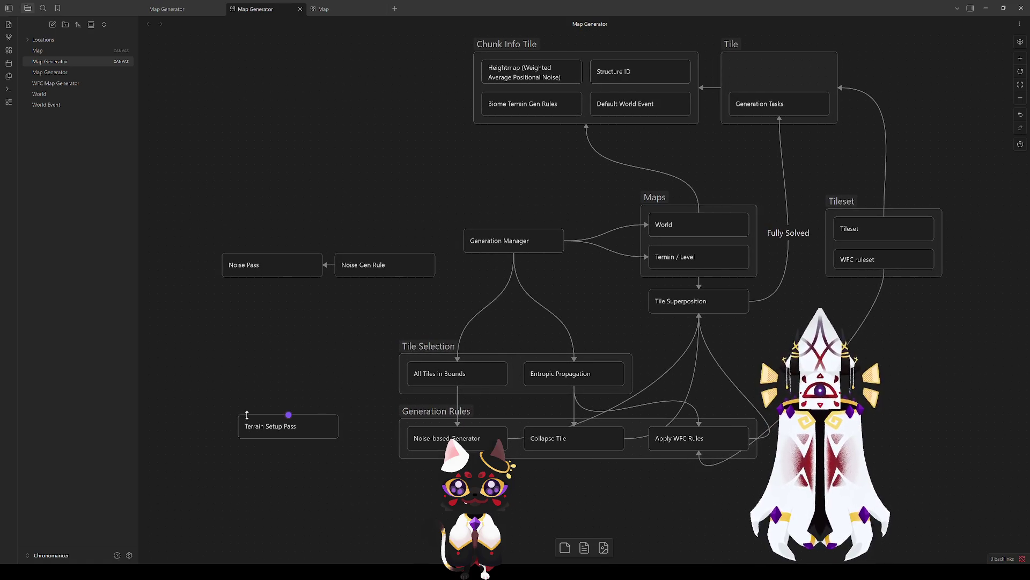
Delete Terrain Setup Pass and move Noise Pass and Noise Gen Rule beside Generation Rules.
left_click(273, 426)
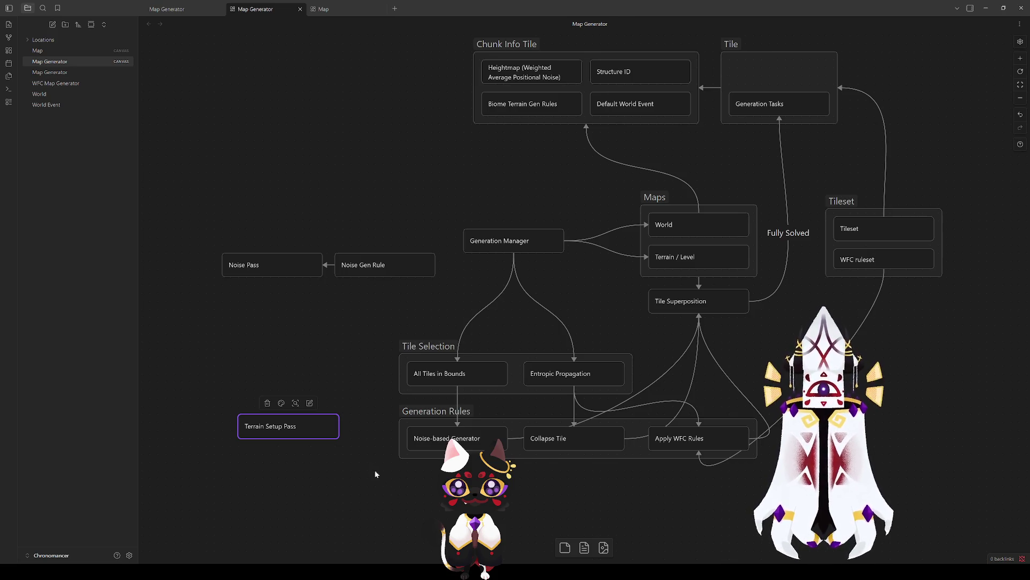
key("Delete")
mouse_move(216, 246)
left_mouse_down()
mouse_move(449, 273)
mouse_move(307, 470)
mouse_move(341, 437)
left_mouse_up()
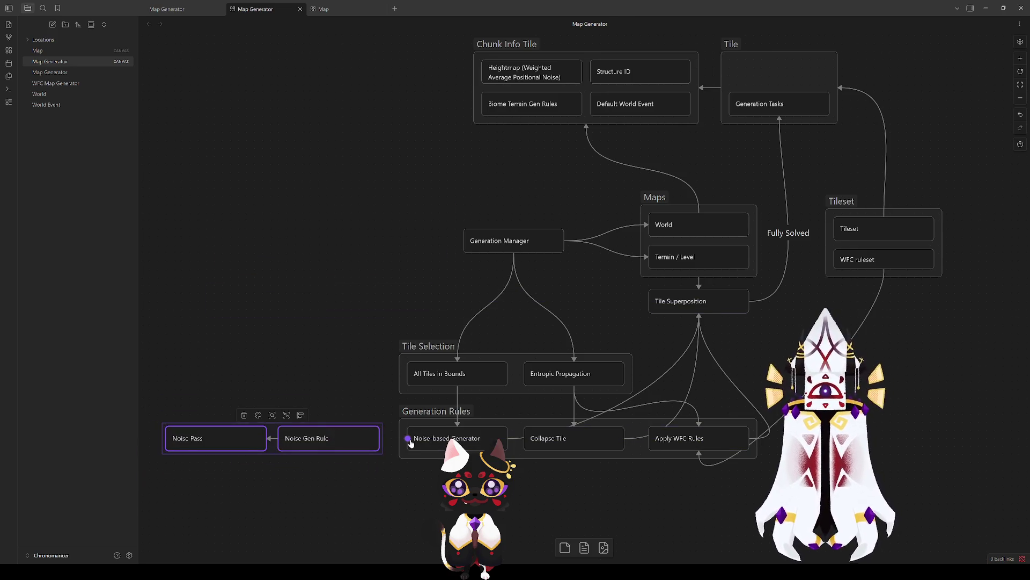
Draw an arrow connecting Noise Gen Rule and Noise-based Generator.
left_click(392, 471)
left_click_drag(380, 440, 416, 439)
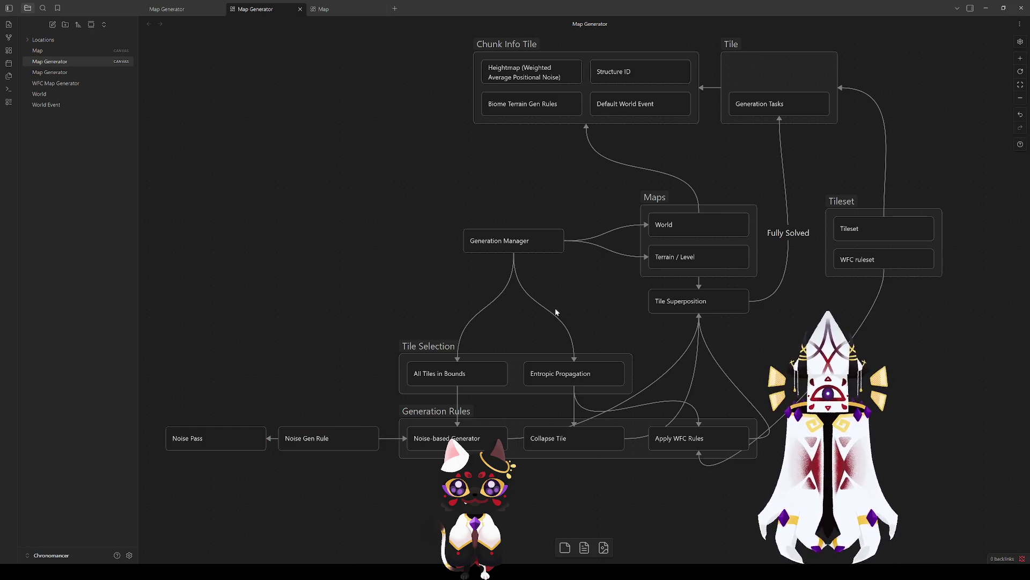
scroll(437, 246, "down", 1)
scroll(446, 322, "up", 1)
scroll(446, 322, "left", 2)
mouse_move(313, 457)
left_mouse_down()
mouse_move(421, 417)
mouse_move(324, 463)
mouse_move(290, 453)
left_mouse_up()
left_click(441, 318)
scroll(441, 318, "right", 1)
scroll(440, 318, "up", 1)
scroll(441, 318, "right", 5)
scroll(440, 318, "up", 2)
scroll(524, 334, "down", 2)
scroll(517, 376, "left", 5)
scroll(777, 308, "down", 1)
mouse_move(776, 309)
left_mouse_down()
mouse_move(725, 388)
mouse_move(656, 360)
mouse_move(653, 414)
left_mouse_up()
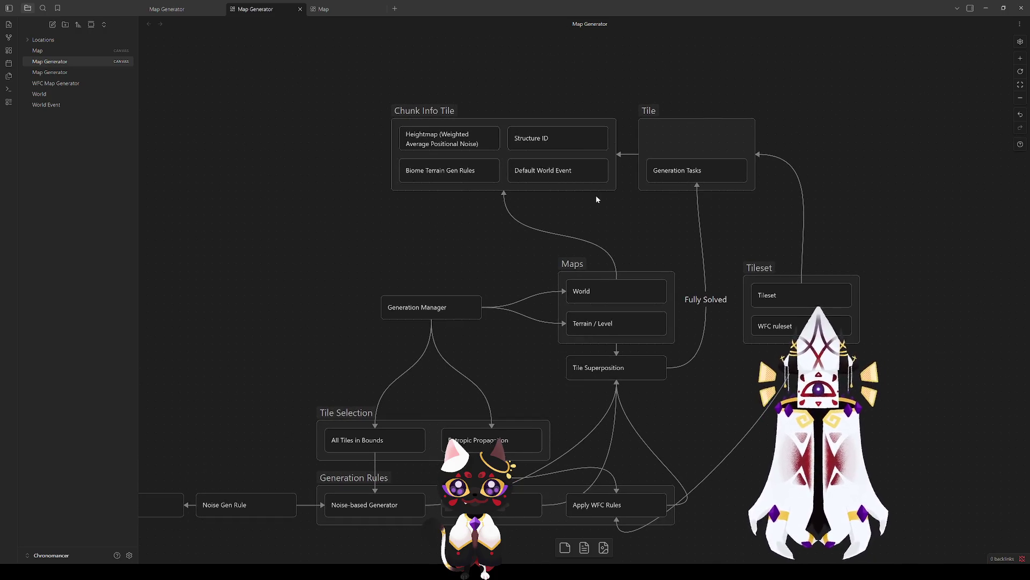
left_click_drag(346, 63, 821, 197)
mouse_move(700, 168)
left_mouse_down()
mouse_move(669, 166)
mouse_move(670, 177)
mouse_move(671, 160)
left_mouse_up()
left_click(843, 165)
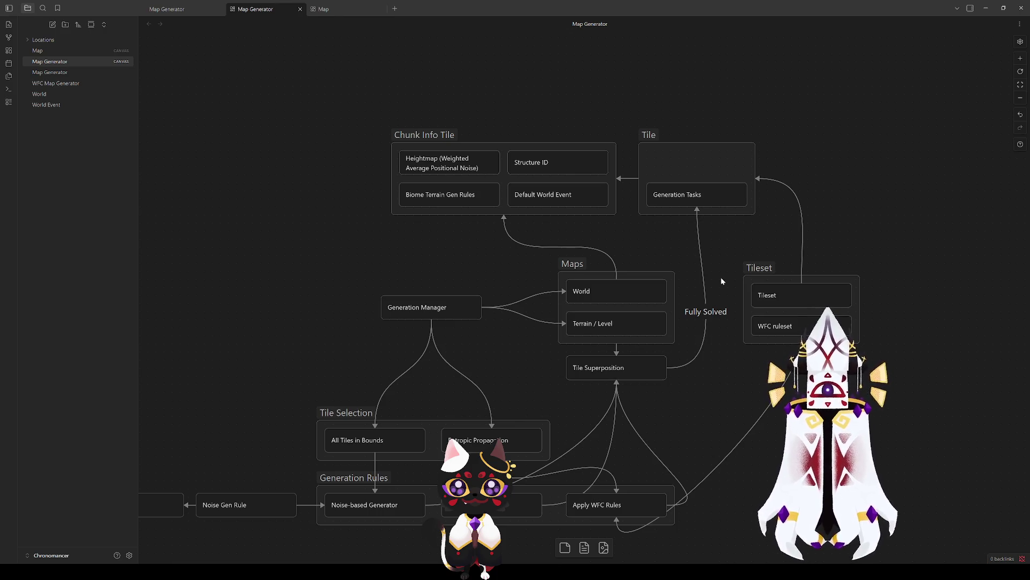
left_click(748, 322)
left_click(742, 417)
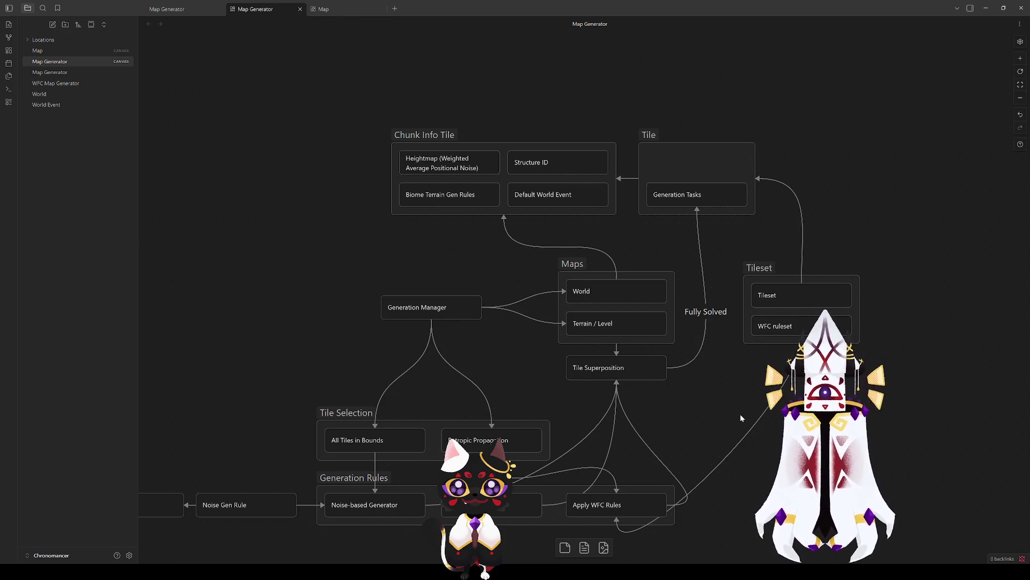
mouse_move(740, 414)
left_mouse_down()
mouse_move(718, 396)
mouse_move(808, 350)
mouse_move(837, 383)
mouse_move(772, 323)
left_mouse_up()
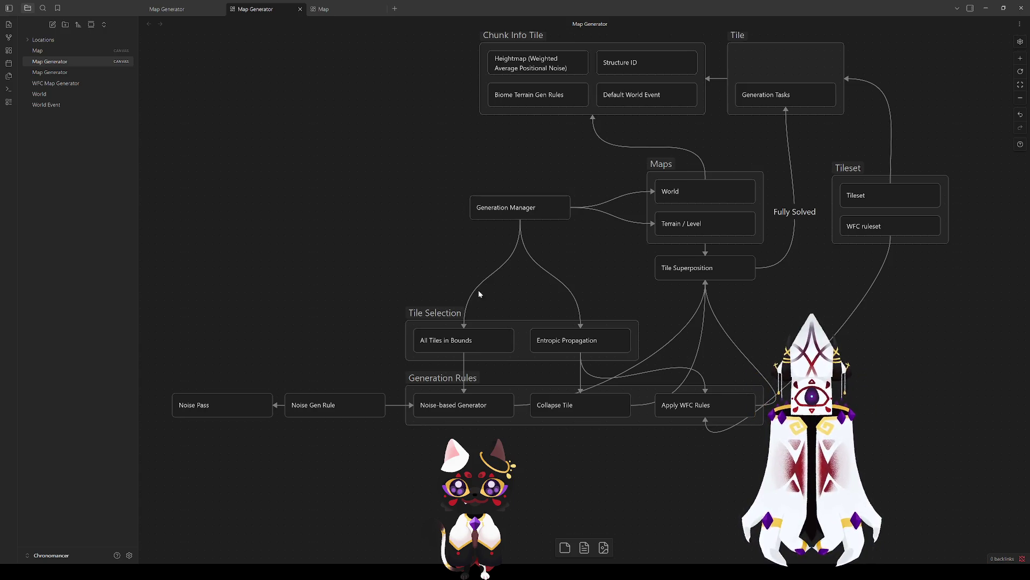
Review the Generation Manager, All Tiles in Bounds and Entropic Propagation cards by selecting them.
mouse_move(505, 274)
left_mouse_down()
mouse_move(471, 240)
mouse_move(515, 288)
mouse_move(508, 331)
left_mouse_up()
left_click(505, 270)
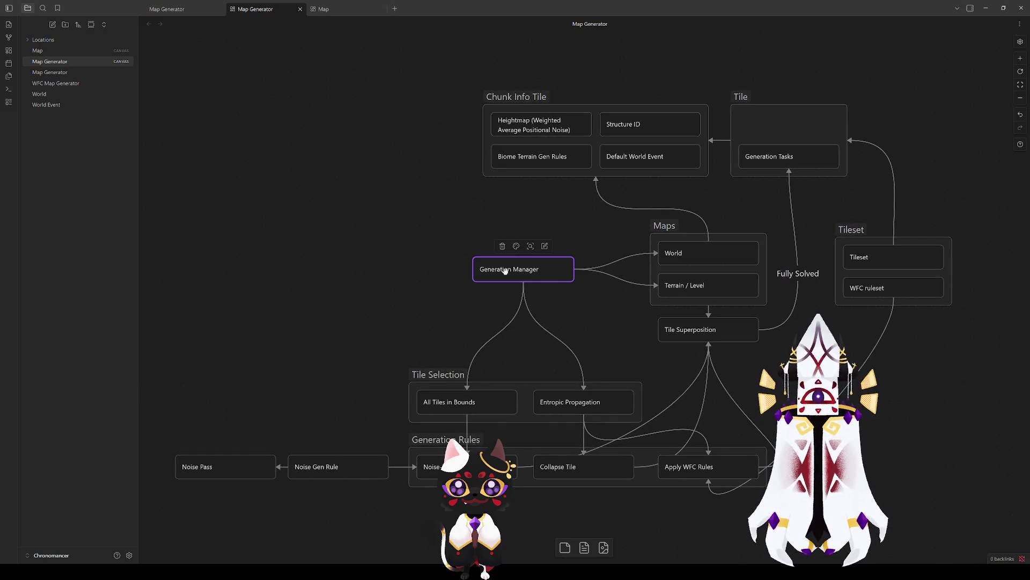
left_click(522, 334)
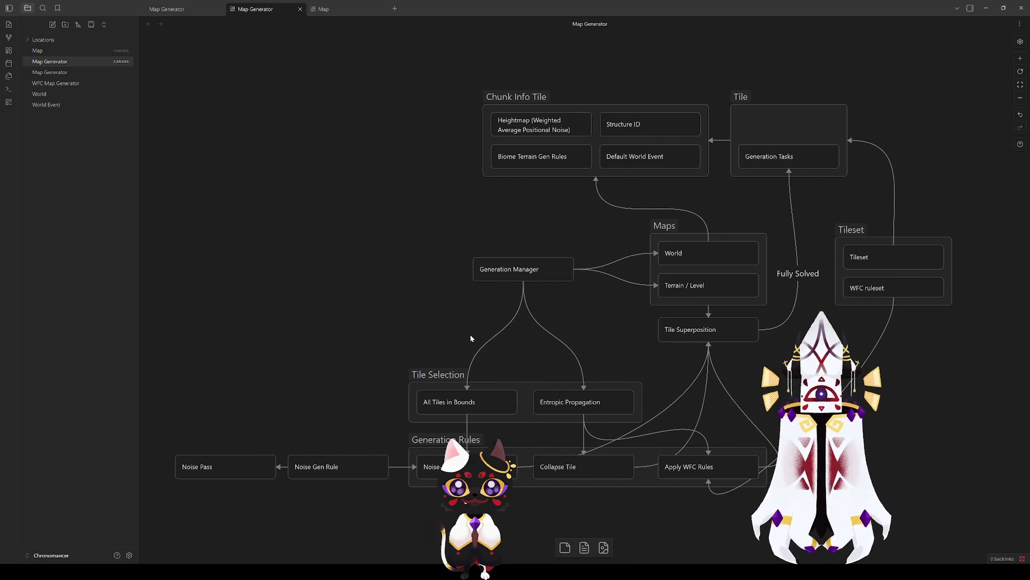
left_click(430, 376)
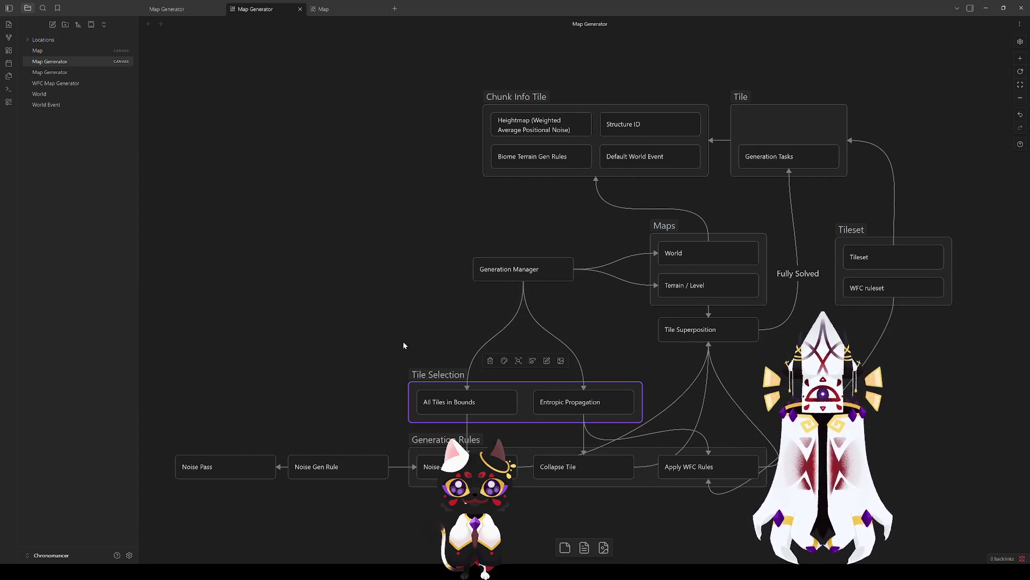
left_click(403, 341)
left_click(484, 401)
left_click(573, 406)
left_click(455, 409)
left_click(536, 409)
left_click(518, 407)
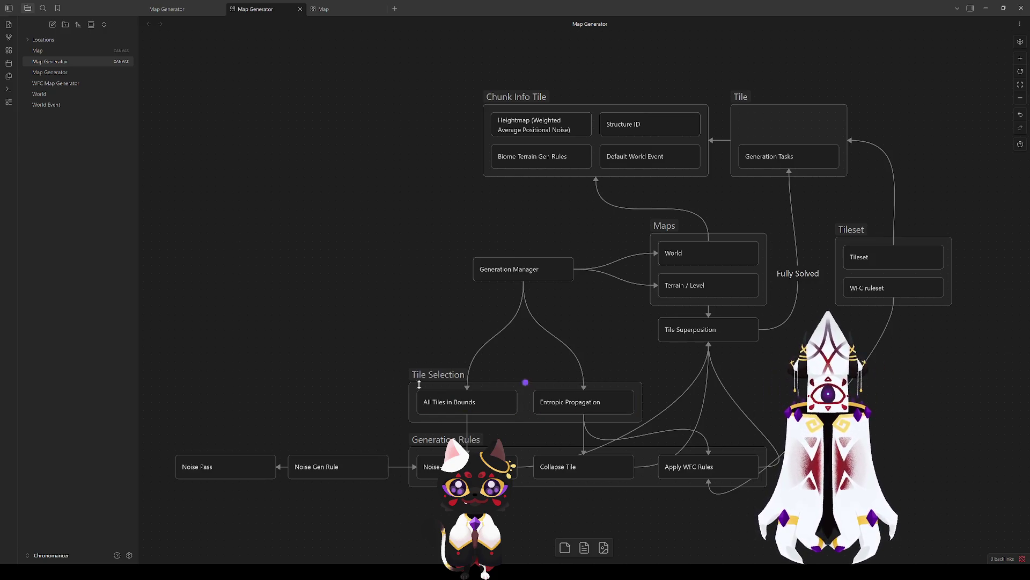
scroll(424, 384, "down", 3)
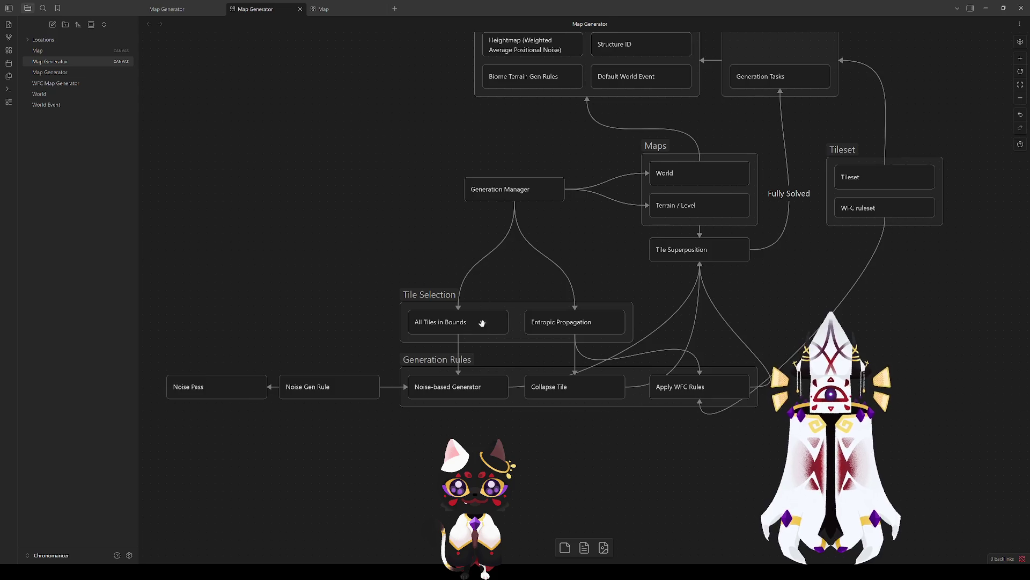
Draw an arrow from Biome Terrain Gen Rules to the Noise Gen Rule card.
left_click(448, 322)
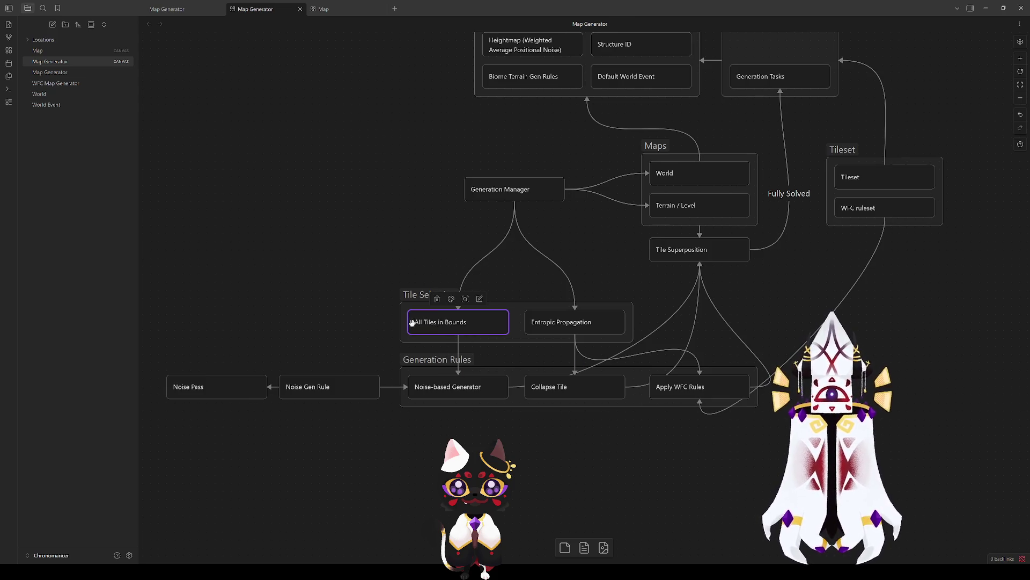
left_click(455, 385)
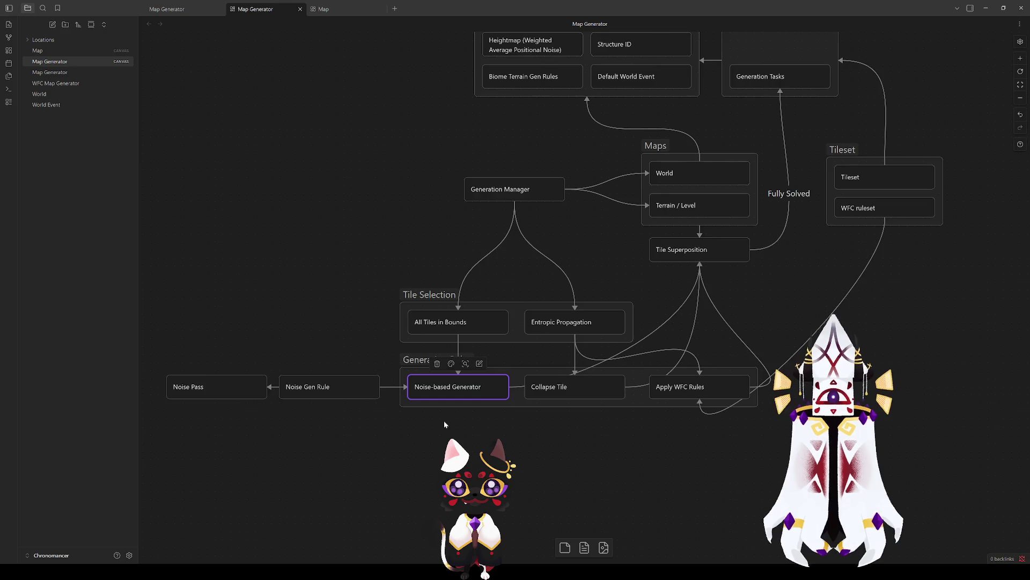
scroll(444, 425, "up", 1)
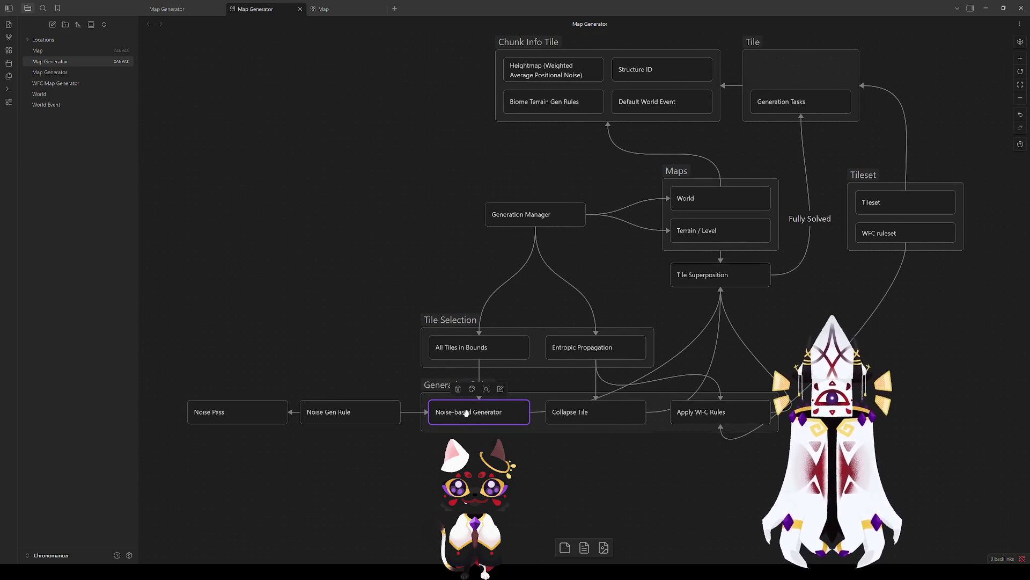
left_click(326, 357)
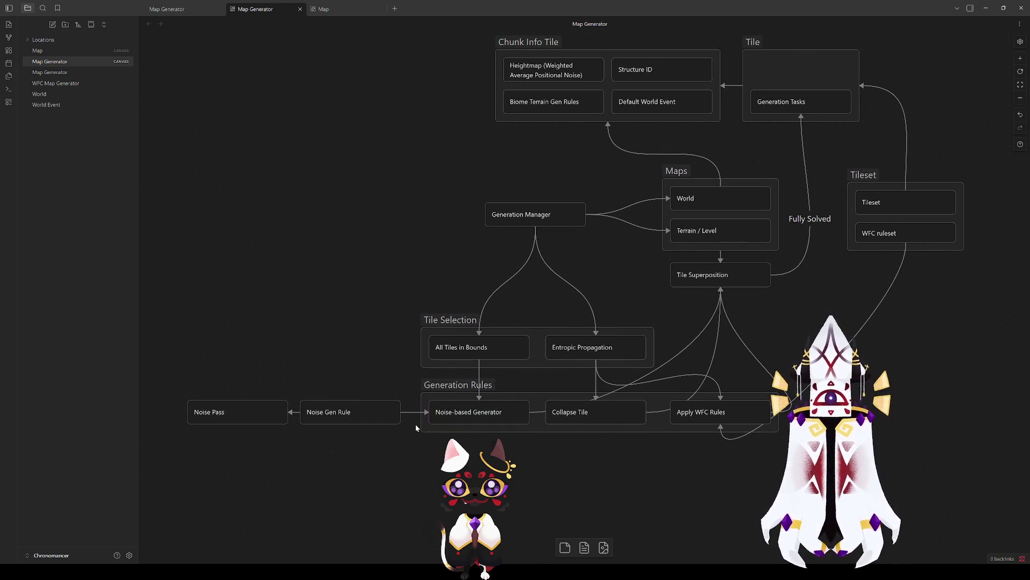
left_click(374, 410)
left_click(241, 411)
left_click(351, 412)
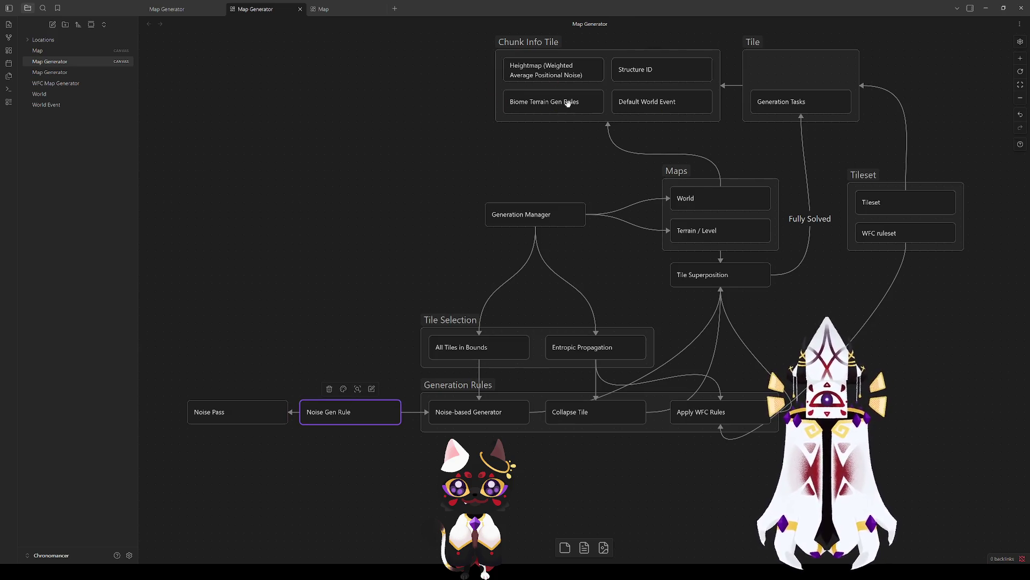
mouse_move(505, 103)
left_mouse_down()
mouse_move(408, 125)
mouse_move(340, 369)
mouse_move(347, 398)
left_mouse_up()
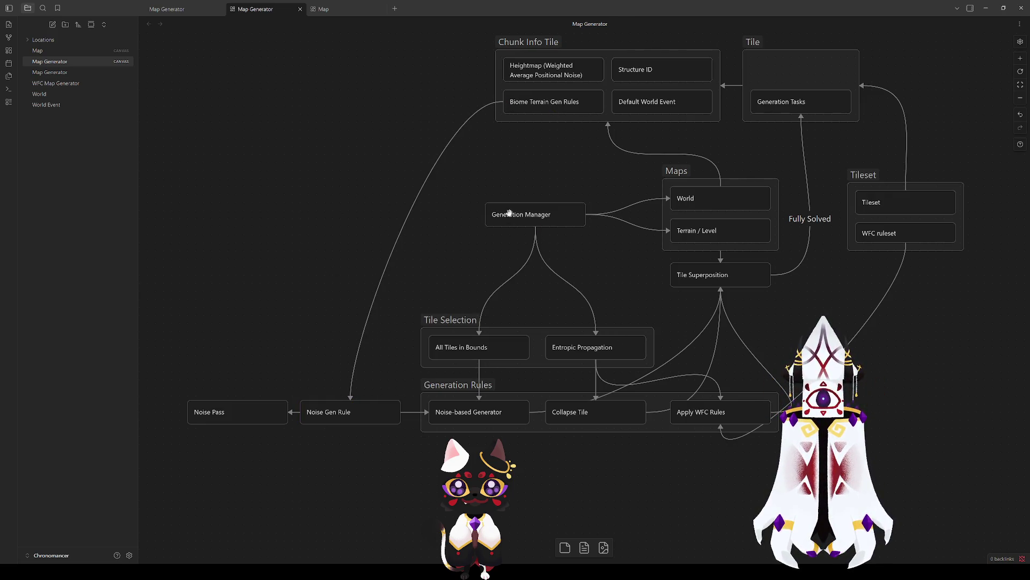
Inspect the Chunk Info Tile group, Entropic Propagation and Collapse Tile cards.
left_click(543, 43)
left_click(459, 249)
left_click(590, 347)
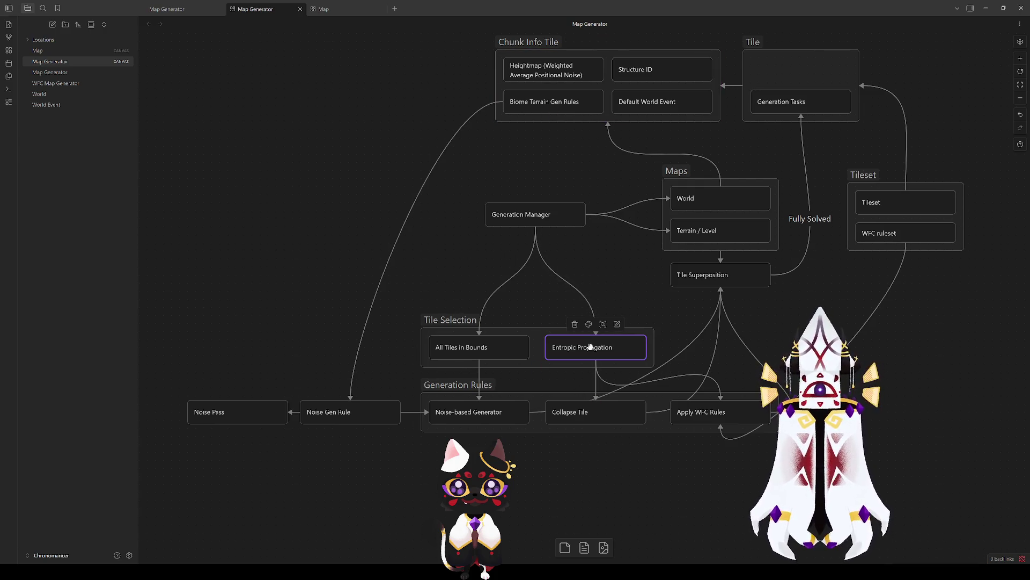
left_click(571, 414)
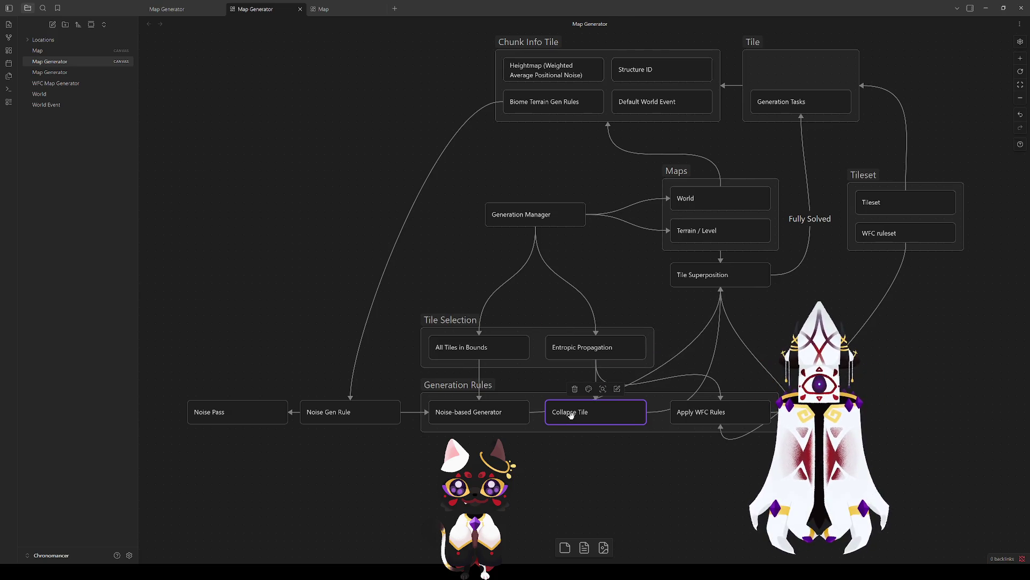
left_click(657, 449)
mouse_move(657, 450)
left_mouse_down()
mouse_move(434, 436)
mouse_move(427, 484)
left_mouse_up()
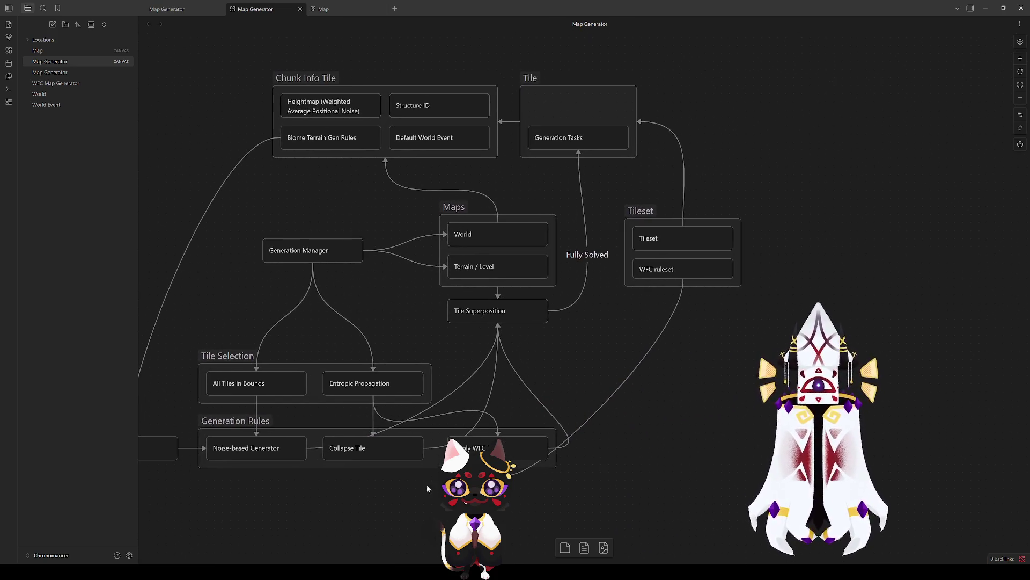
left_click(376, 449)
Draw an arrow from the Tileset card to the Tile Superposition card.
left_click(398, 482)
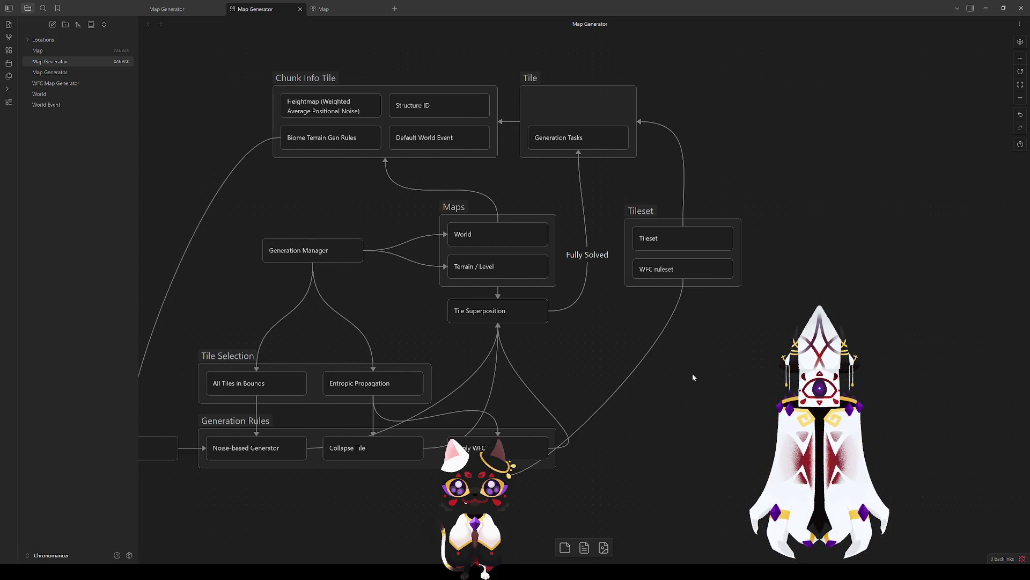
left_click(653, 221)
left_click(723, 350)
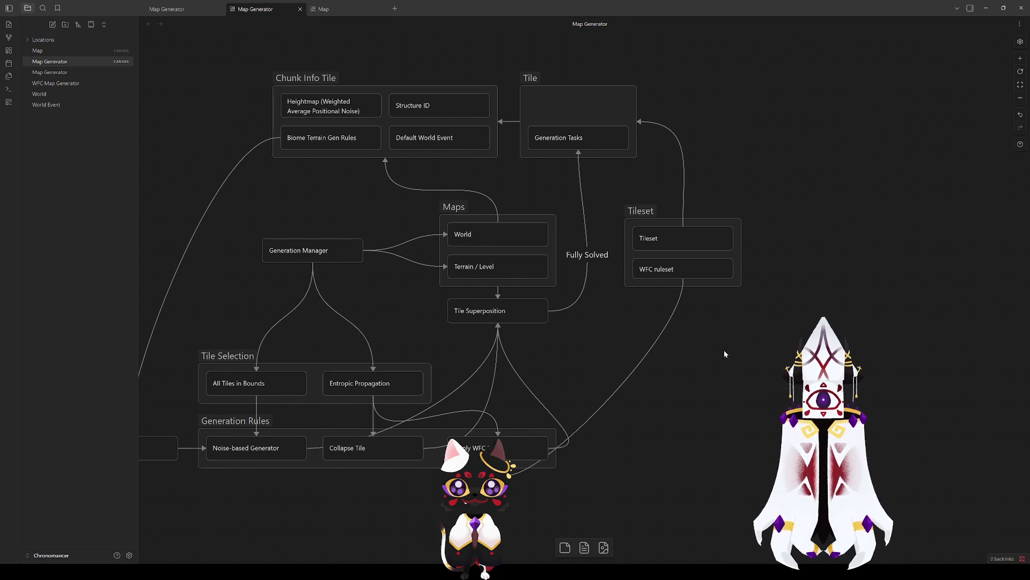
scroll(724, 354, "up", 3)
left_click(697, 325)
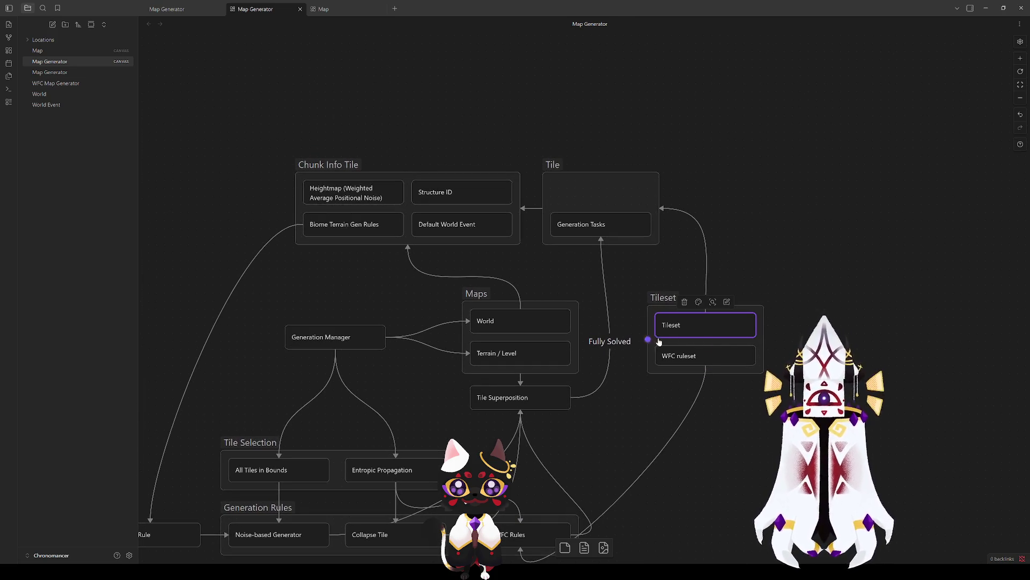
mouse_move(656, 299)
left_mouse_down()
mouse_move(672, 298)
mouse_move(648, 375)
mouse_move(572, 397)
left_mouse_up()
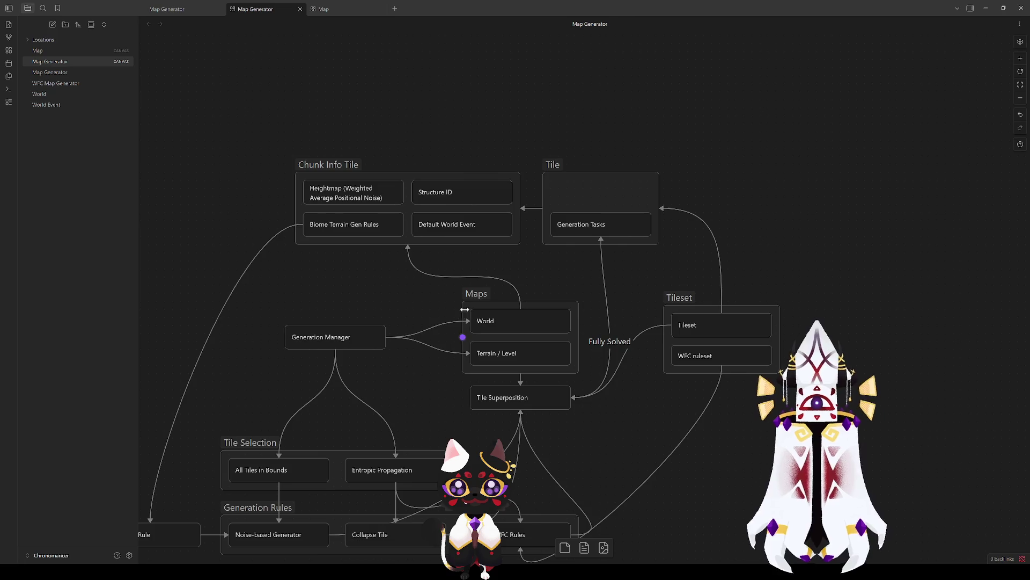
Click through the Maps, World, Chunk Info Tile, Terrain / Level and Tile Superposition cards.
left_click(497, 336)
left_click(502, 318)
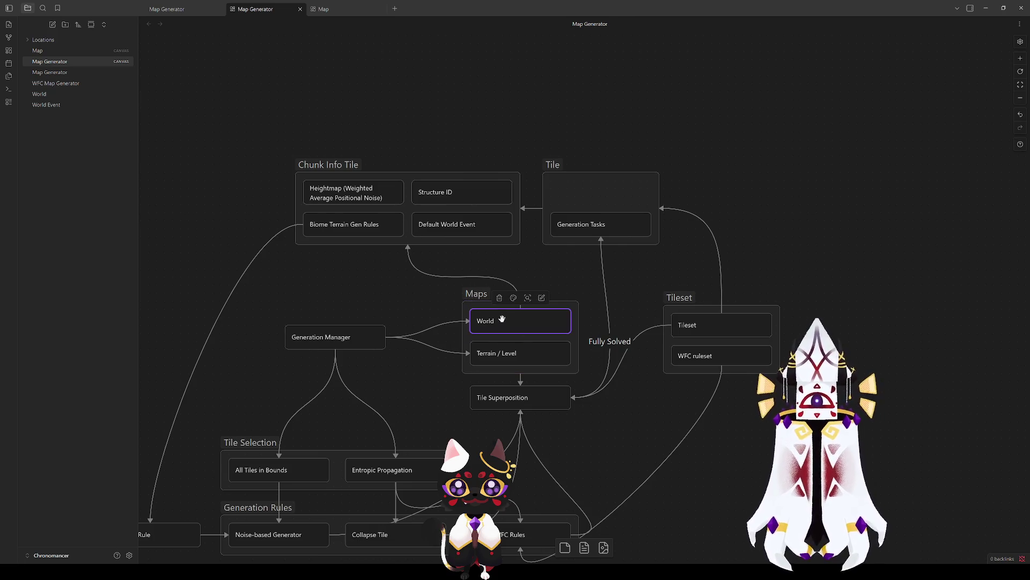
left_click(389, 273)
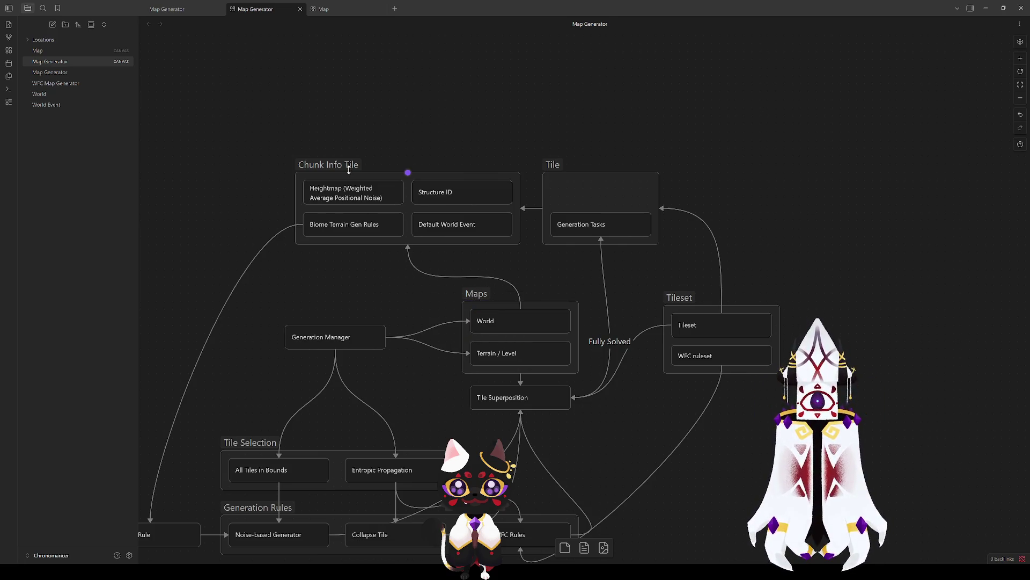
left_click(353, 209)
left_click(375, 272)
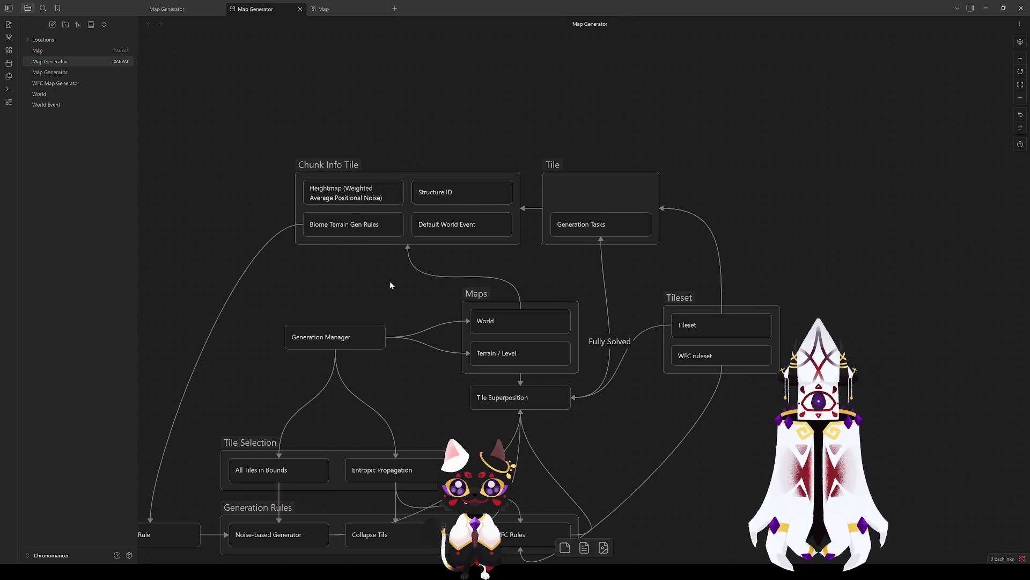
left_click(499, 355)
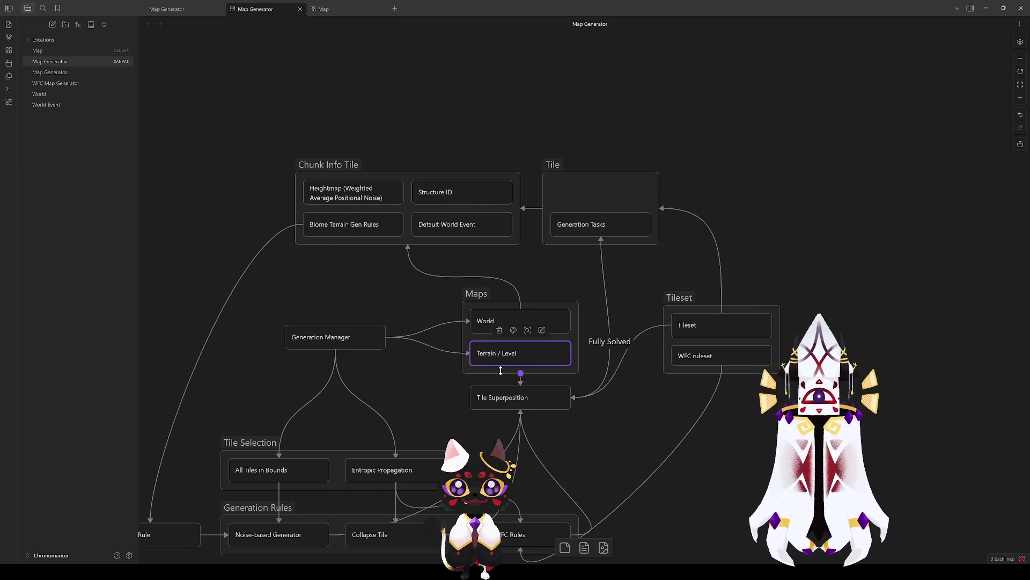
left_click(445, 383)
left_click_drag(445, 384, 426, 322)
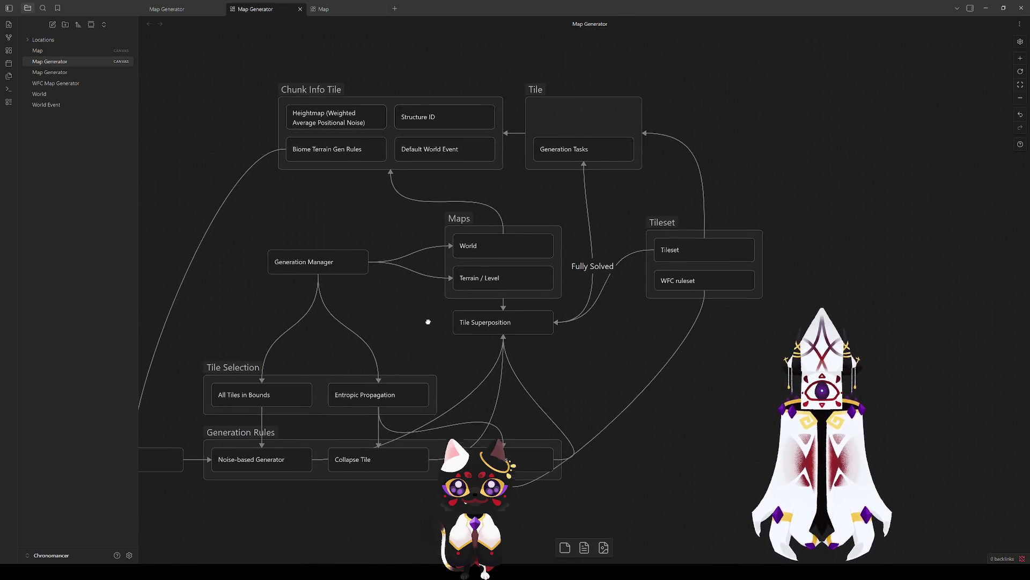
left_click(479, 318)
left_click(581, 368)
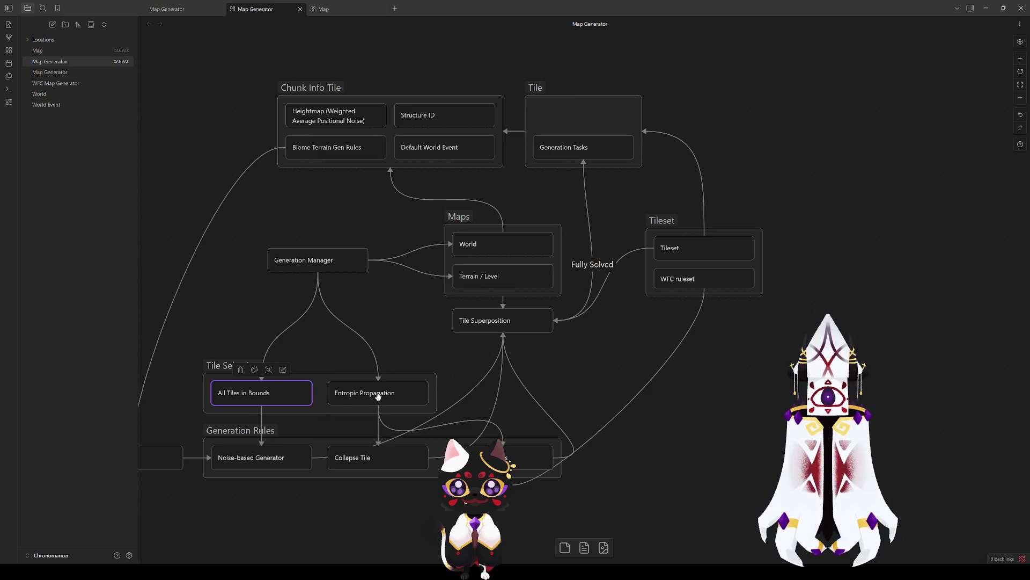
Review the Generation Rules cards and pan the diagram right to reveal Noise Pass.
left_click(260, 473)
left_click(255, 456)
left_click_drag(283, 497, 361, 492)
left_click(450, 412)
left_click(444, 390)
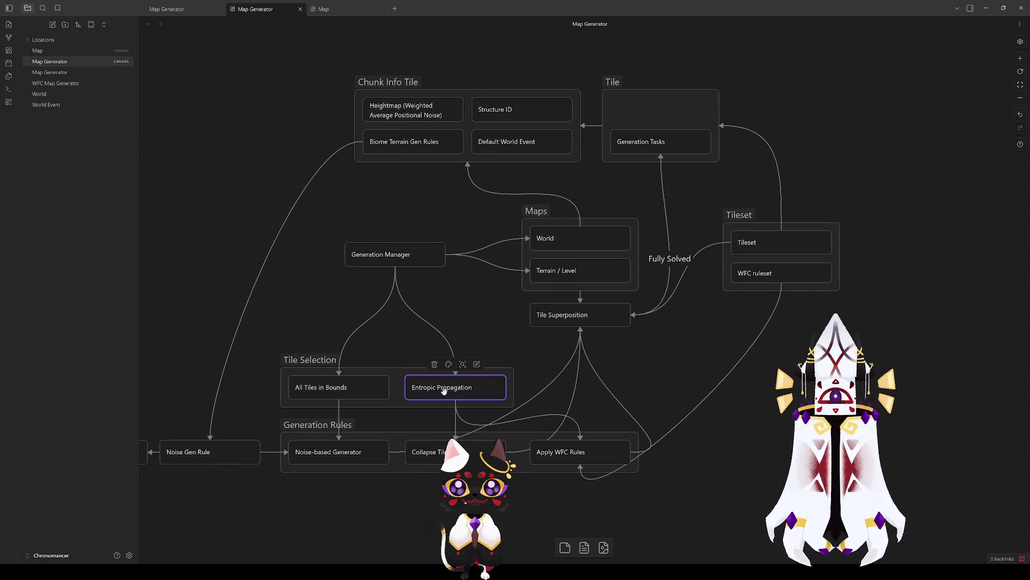
left_click(565, 446)
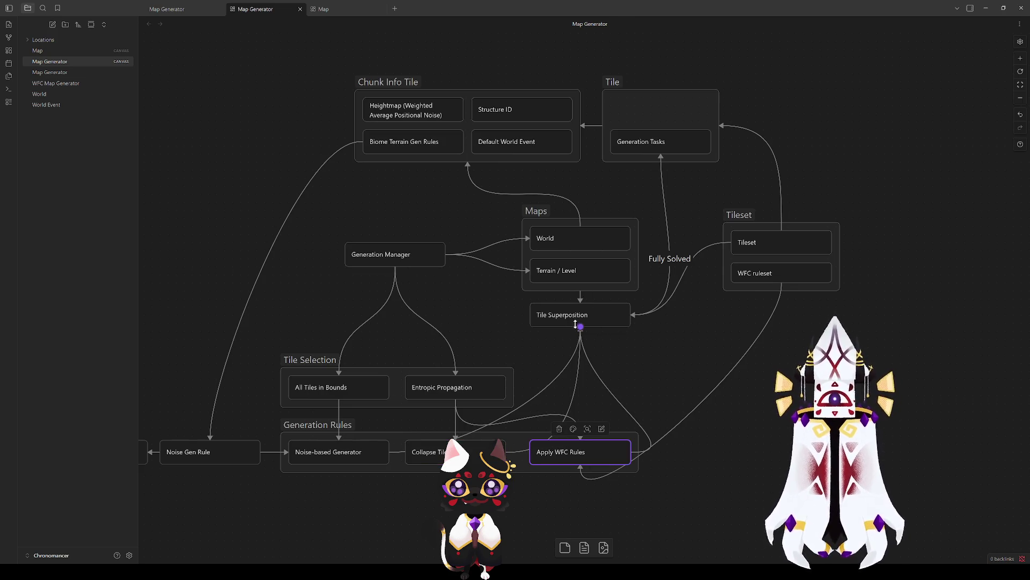
left_click(660, 349)
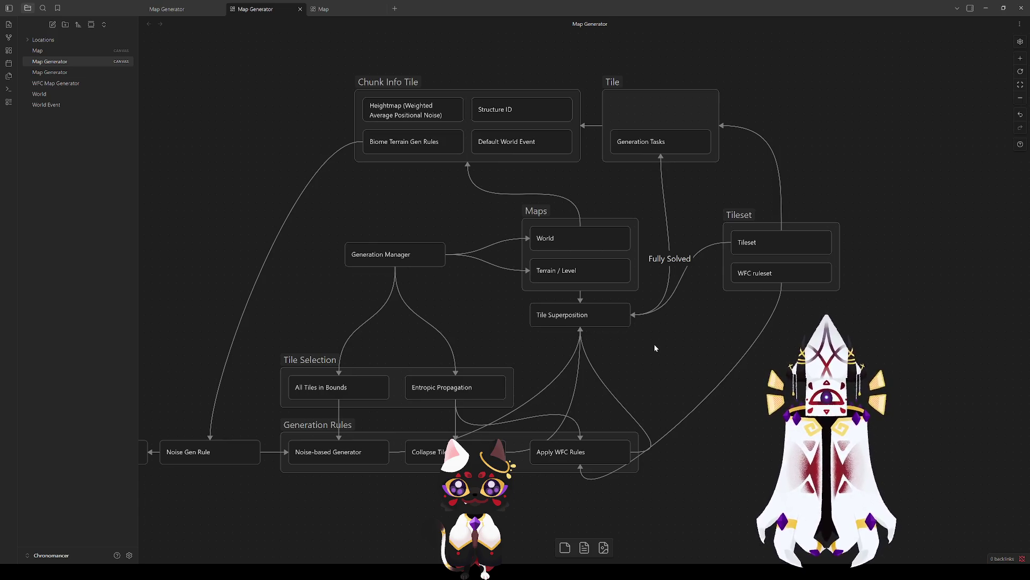
mouse_move(472, 303)
left_mouse_down()
mouse_move(613, 281)
mouse_move(646, 315)
left_mouse_up()
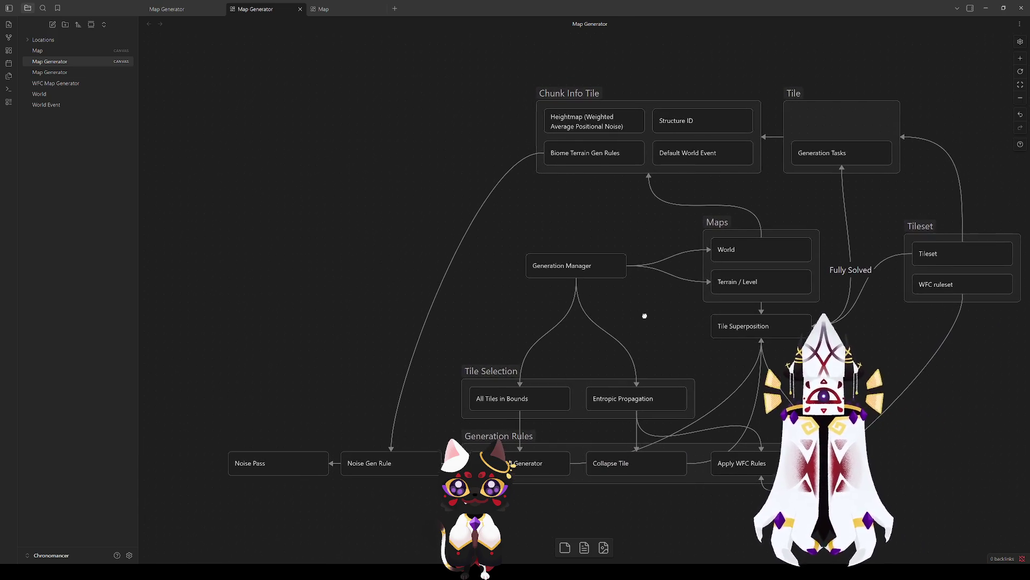
Marquee-select Noise Pass and Noise Gen Rule and move them slightly right.
left_click_drag(443, 484, 224, 430)
left_click_drag(376, 467, 384, 467)
left_click(411, 510)
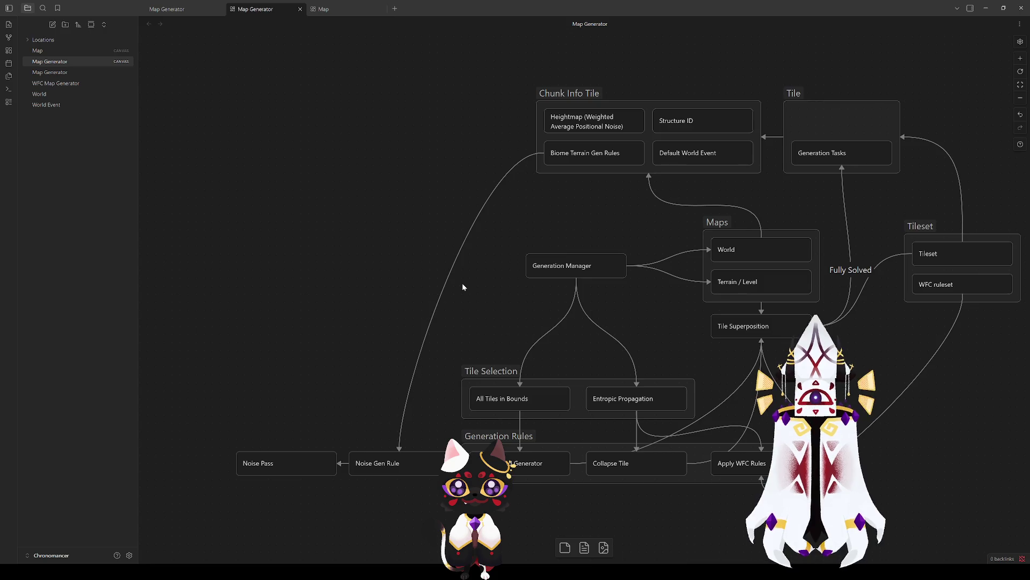
left_click(441, 280)
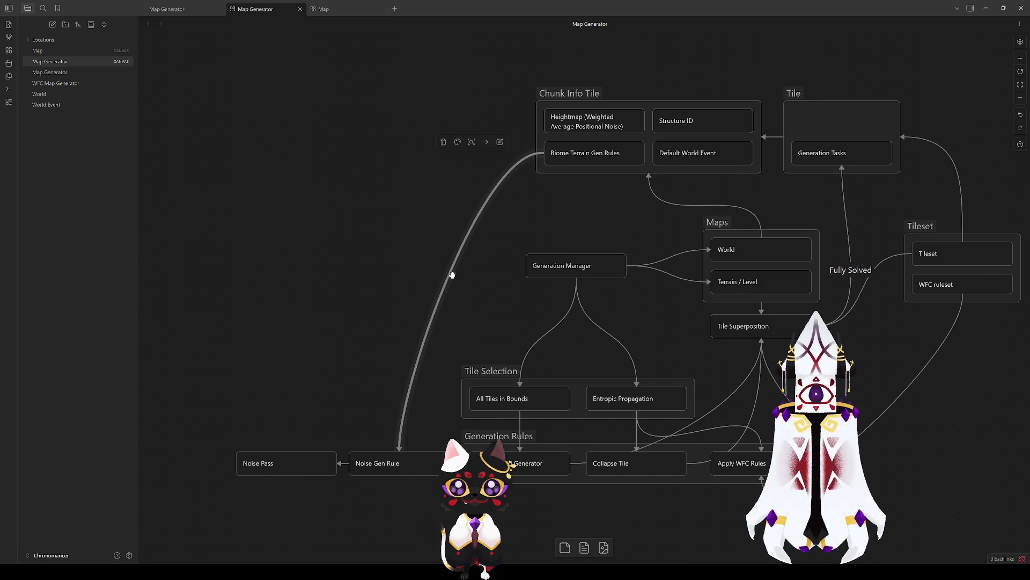
left_click(449, 267)
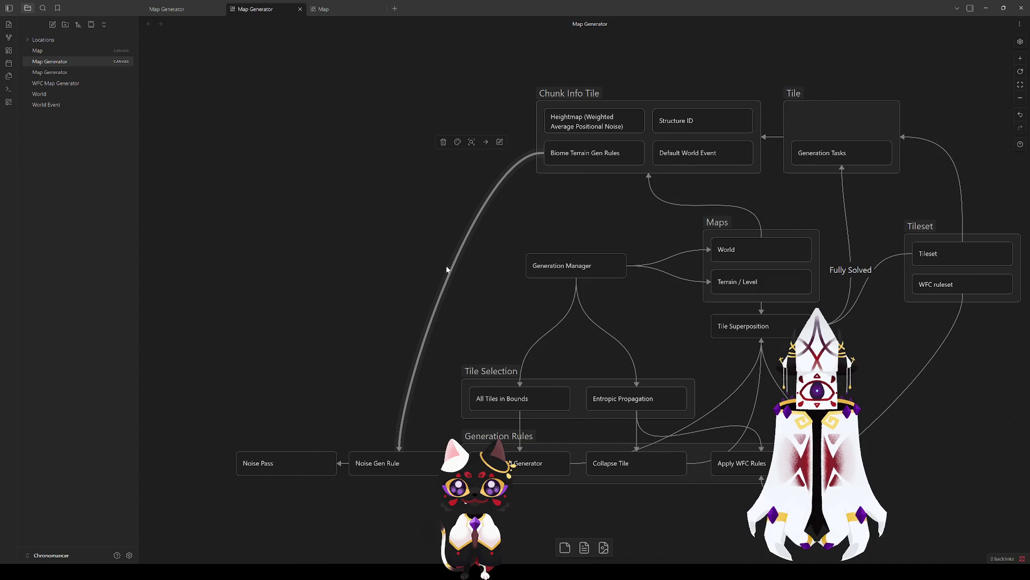
left_click(490, 303)
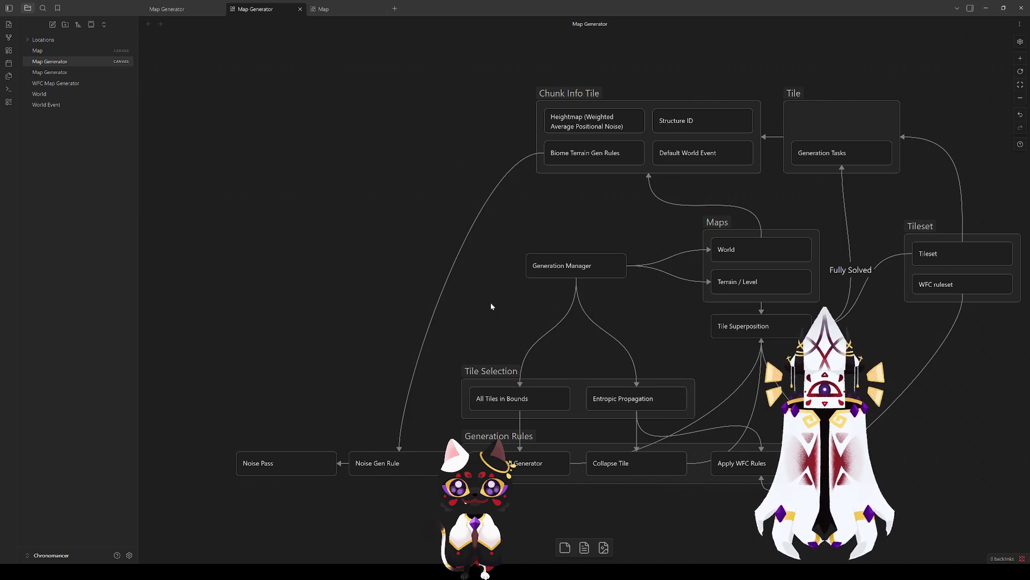
Switch to the Map canvas and look over the Forest of All card.
left_click(333, 12)
mouse_move(624, 397)
left_mouse_down()
mouse_move(616, 381)
mouse_move(637, 391)
left_mouse_up()
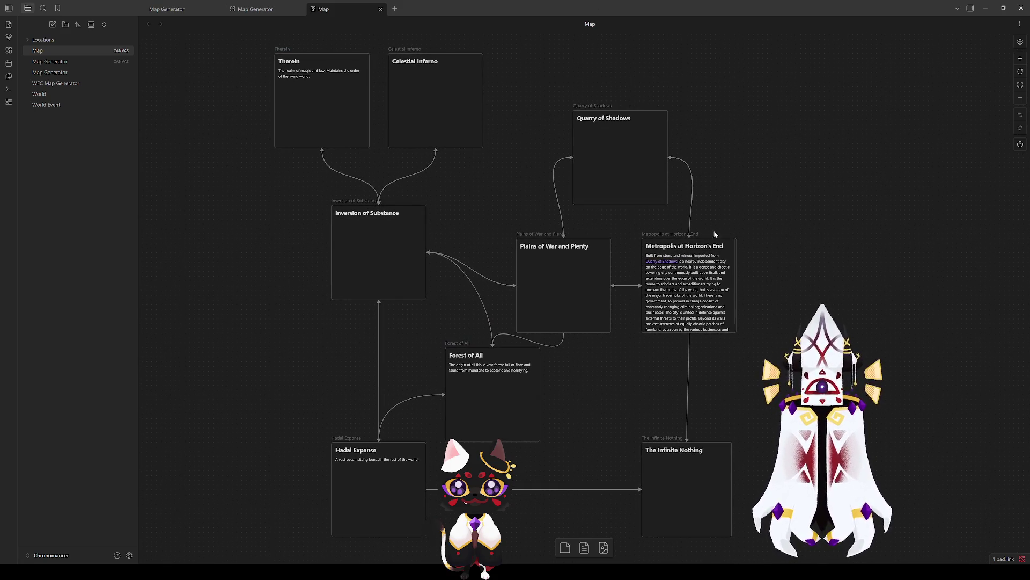
scroll(636, 402, "down", 2)
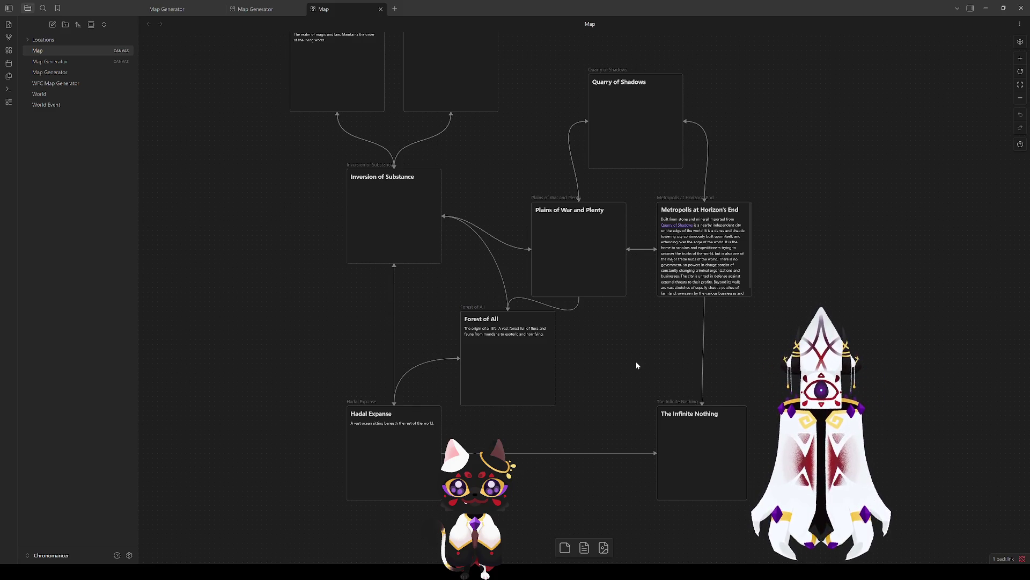
left_click(490, 385)
left_click(580, 395)
left_click(517, 360)
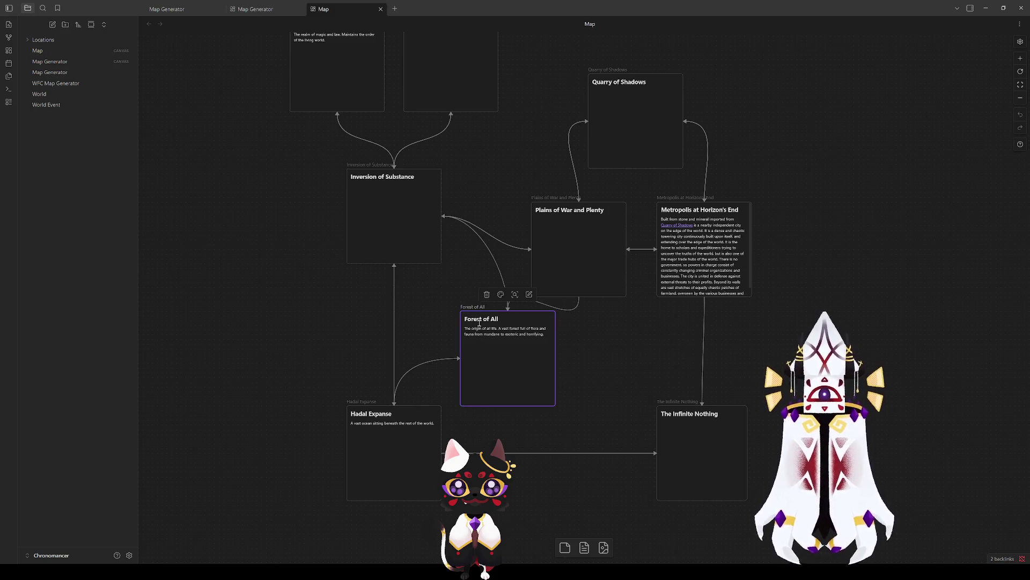
left_click(613, 372)
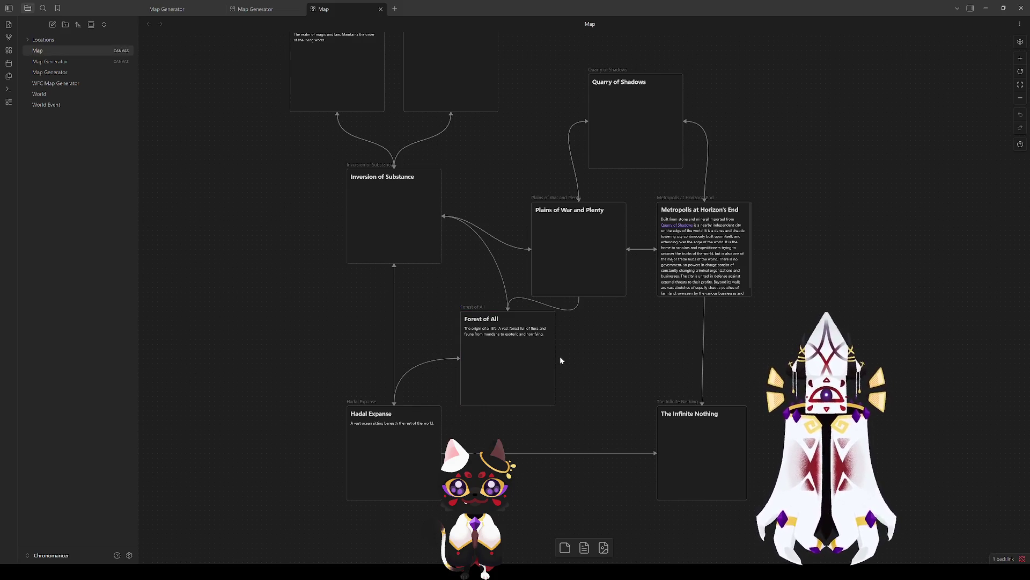
mouse_move(547, 406)
left_mouse_down()
mouse_move(559, 438)
mouse_move(545, 460)
mouse_move(503, 382)
left_mouse_up()
scroll(418, 232, "up", 5)
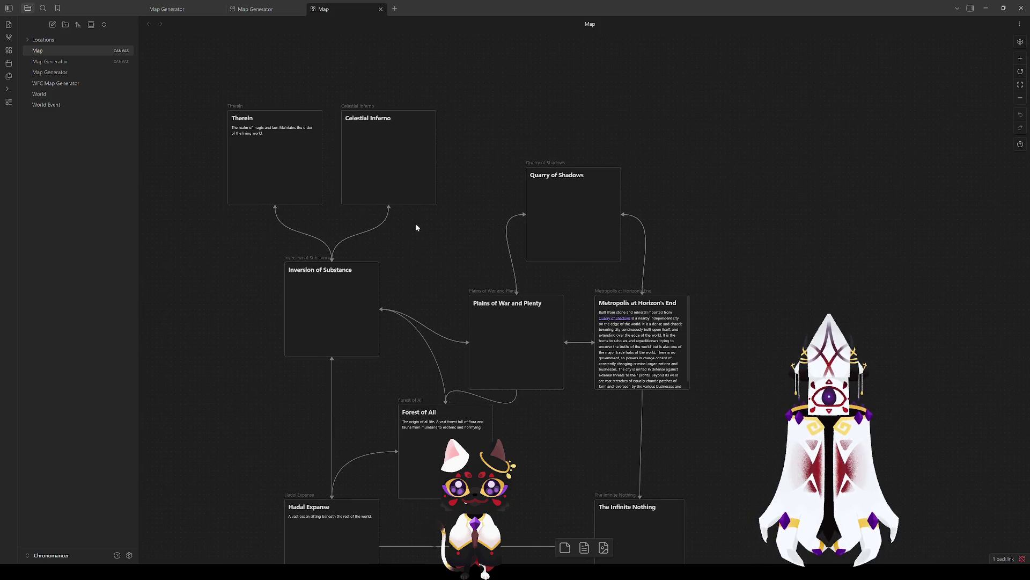
Inspect the Therein, Celestial Inferno and Inversion of Substance cards, then open the written Map Generator note.
left_click(357, 253)
left_click(446, 251)
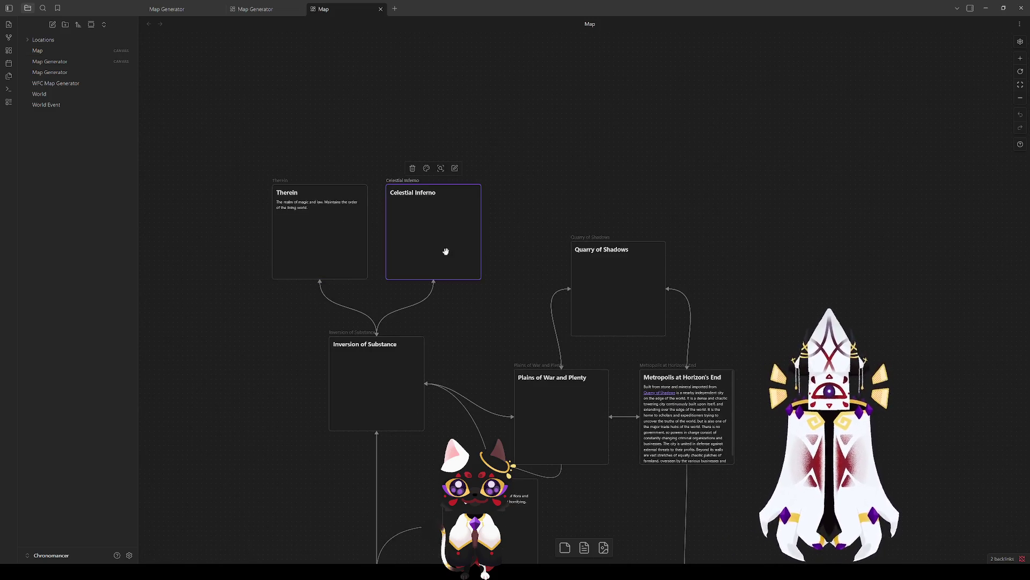
left_click(374, 357)
left_click_drag(467, 348, 324, 243)
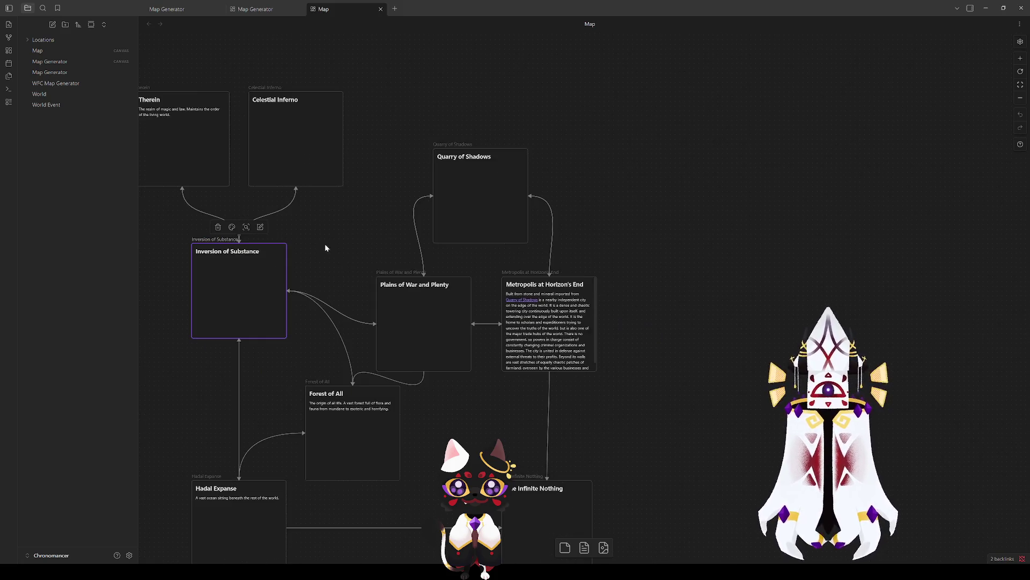
left_click(316, 257)
left_click(231, 277)
left_click(37, 50)
mouse_move(479, 455)
left_mouse_down()
mouse_move(541, 357)
mouse_move(564, 451)
mouse_move(562, 385)
left_mouse_up()
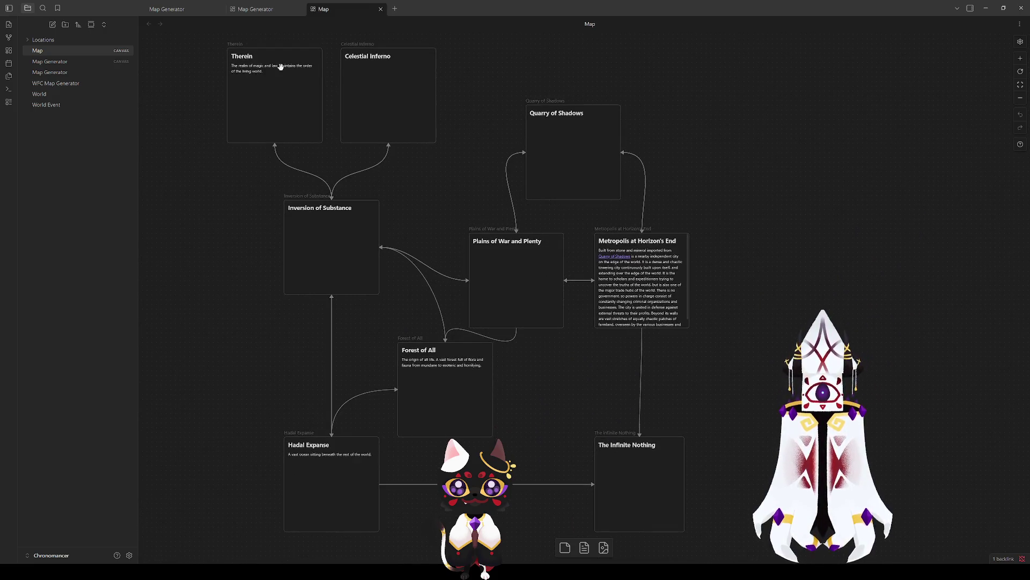
left_click(263, 10)
left_click(182, 9)
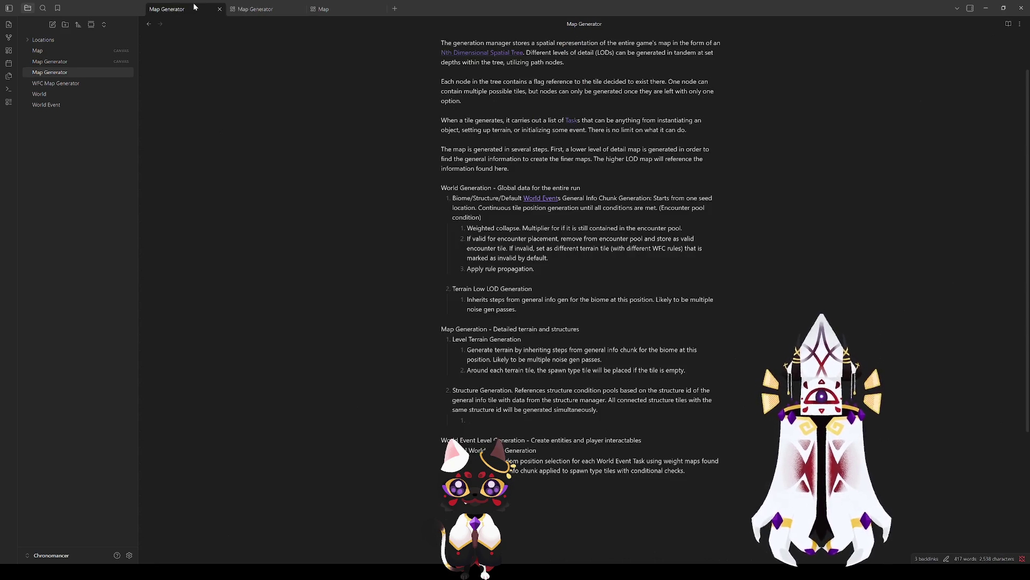
Go back to the Map Generator canvas and select the Default World Event card.
left_click(250, 11)
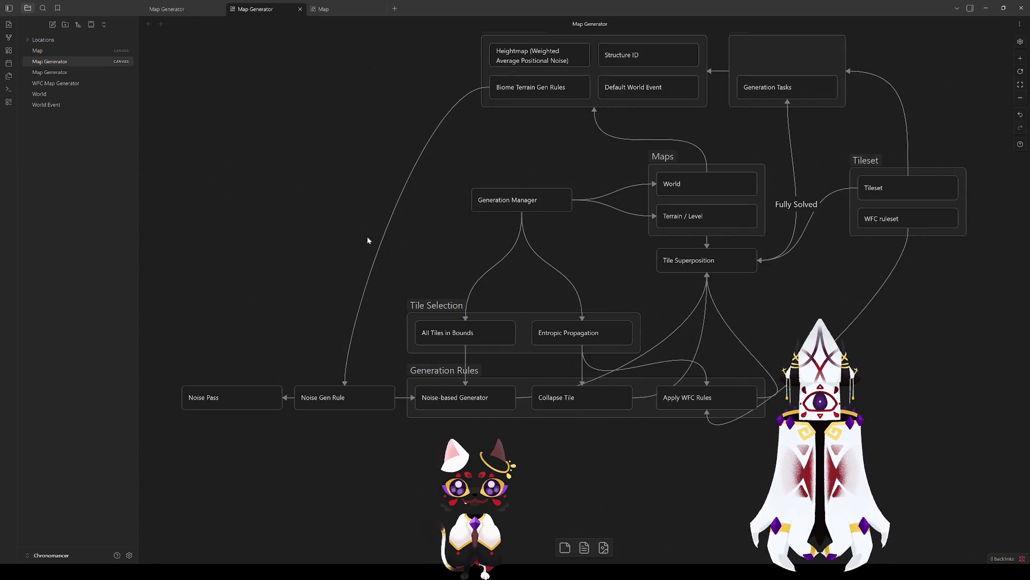
left_click_drag(367, 240, 374, 254)
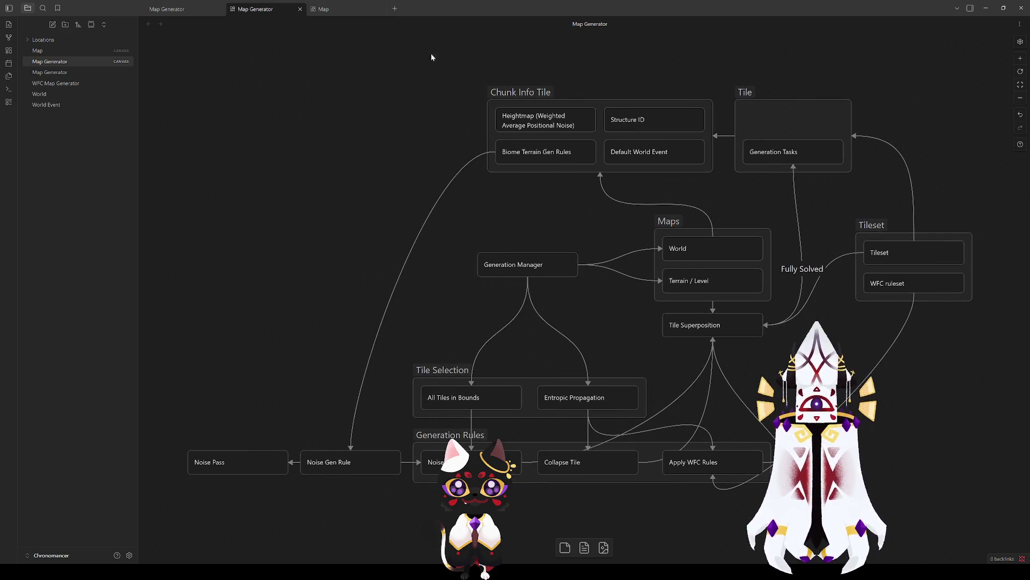
left_click(647, 150)
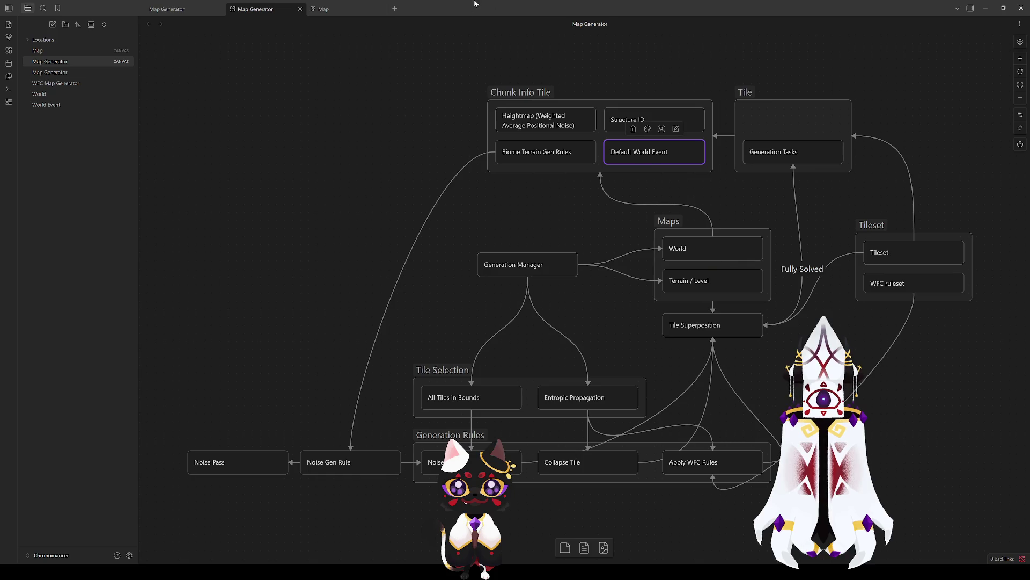
left_click(600, 193)
left_click(628, 151)
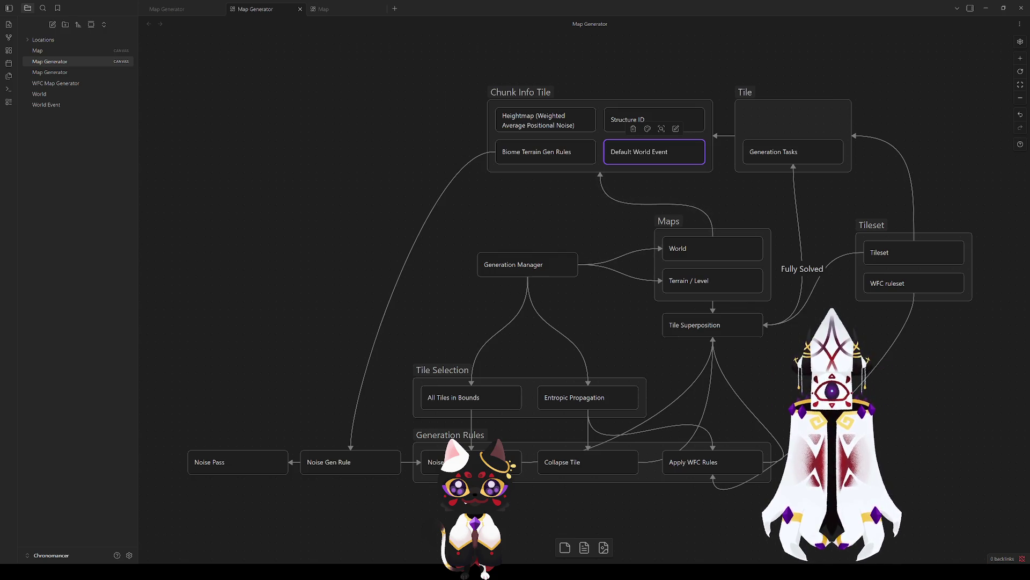
left_click(650, 160)
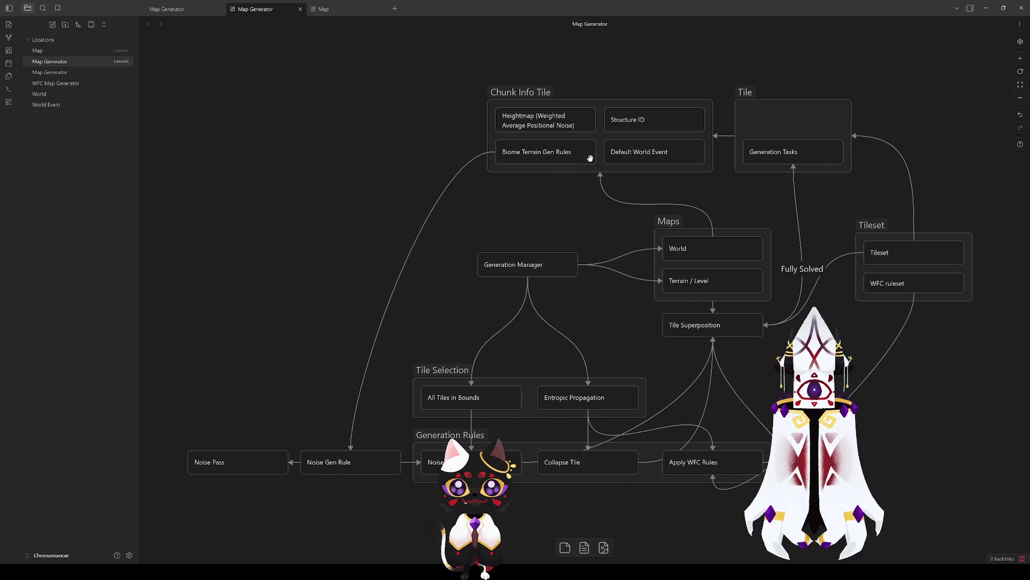
left_click(623, 126)
left_click(559, 123)
left_click(558, 150)
left_click(610, 144)
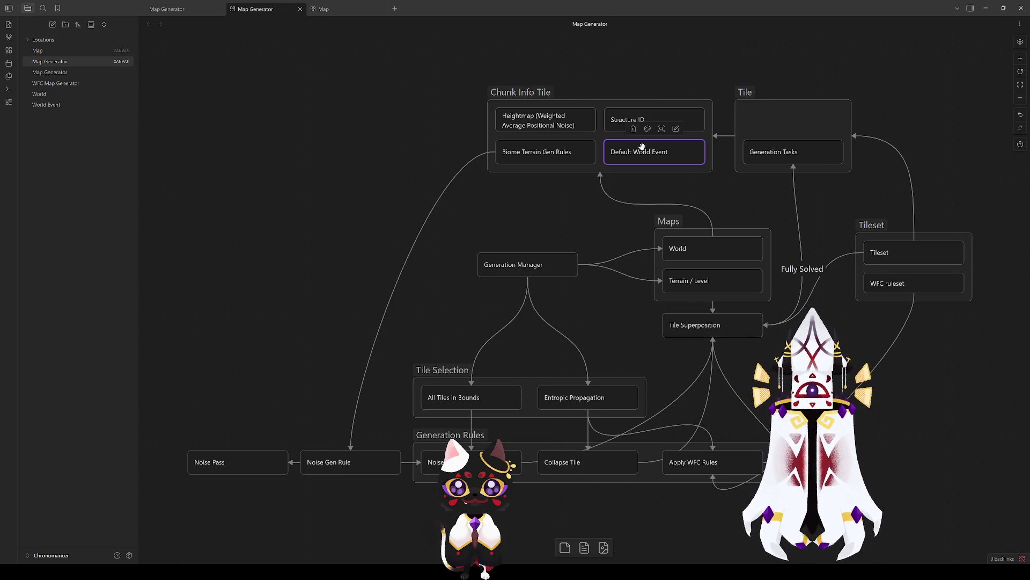
left_click(612, 116)
left_click(625, 151)
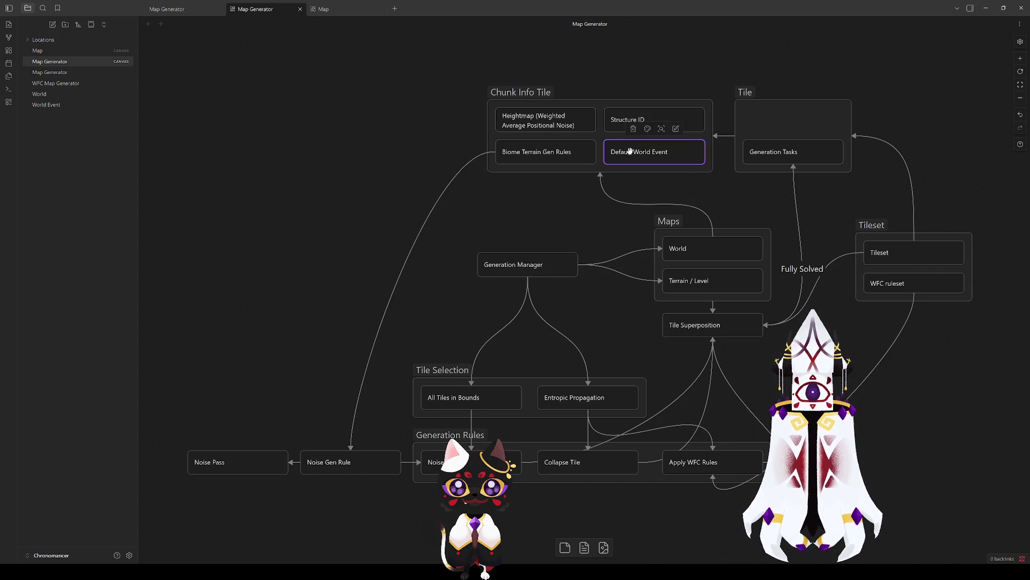
left_click(544, 217)
left_click(617, 152)
left_click(607, 223)
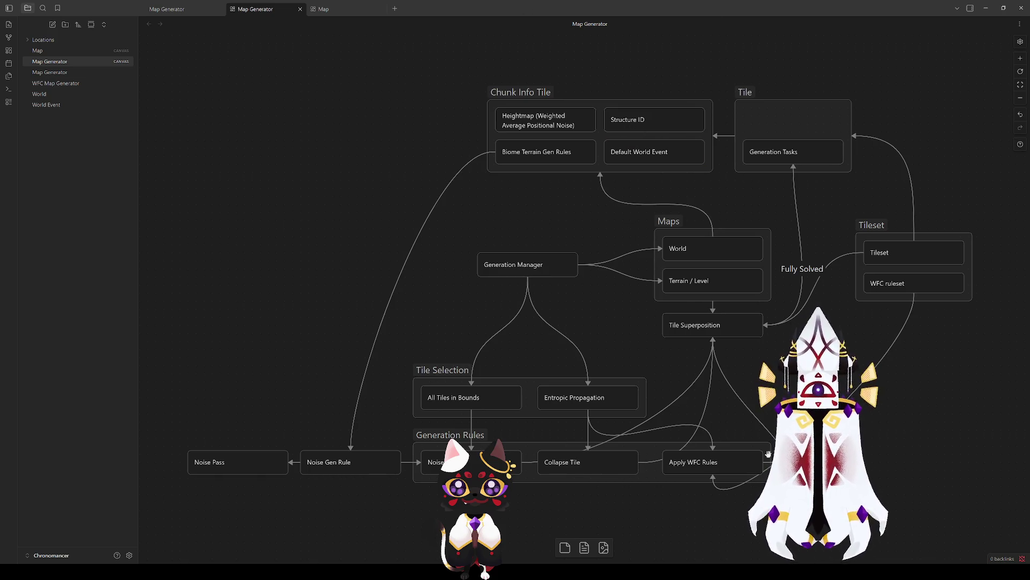
scroll(714, 317, "down", 3)
mouse_move(795, 275)
left_mouse_down()
mouse_move(789, 285)
mouse_move(722, 285)
mouse_move(748, 285)
mouse_move(758, 304)
left_mouse_up()
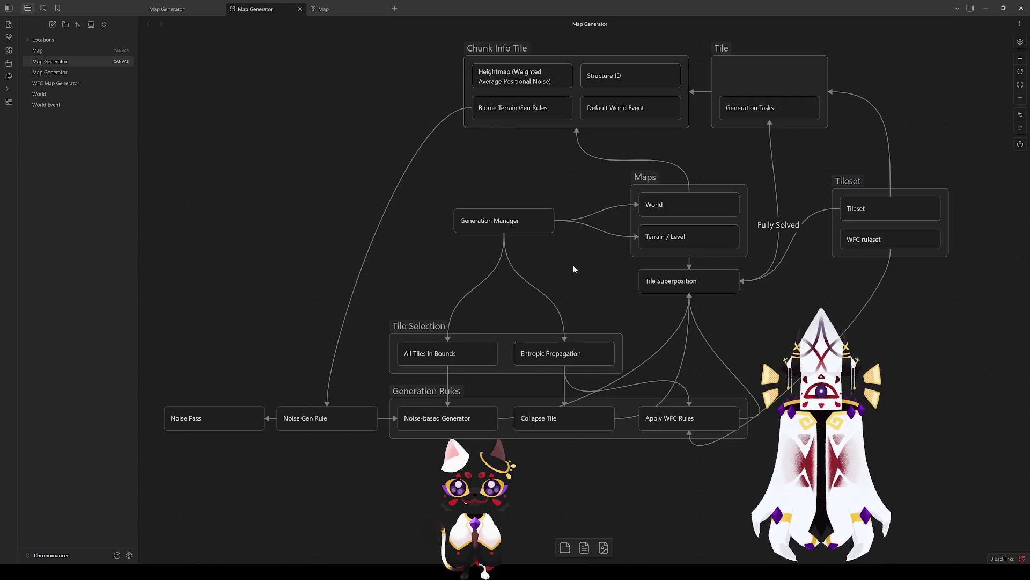
left_click(626, 108)
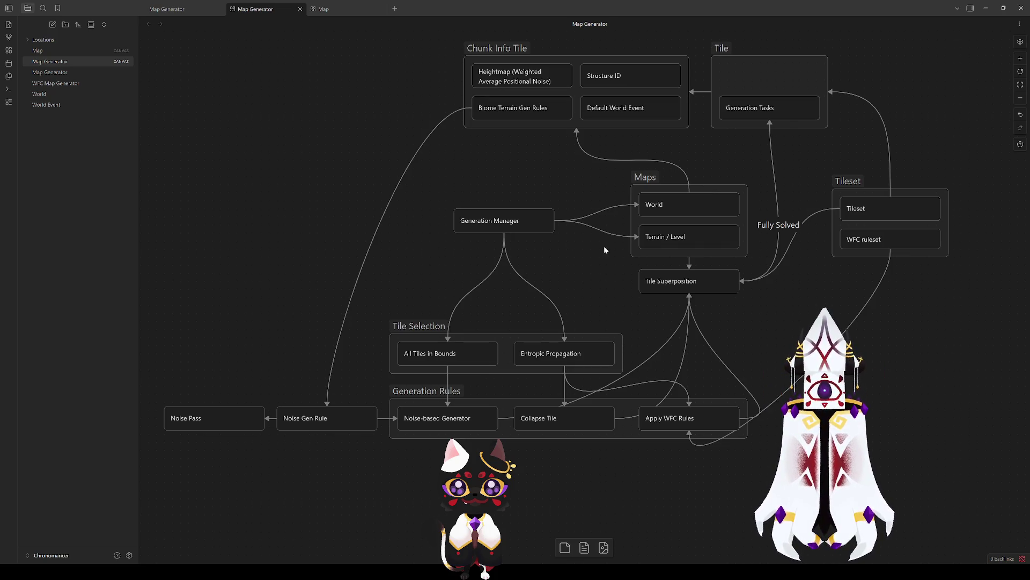
scroll(591, 241, "down", 1)
scroll(590, 242, "up", 1)
scroll(591, 242, "down", 3)
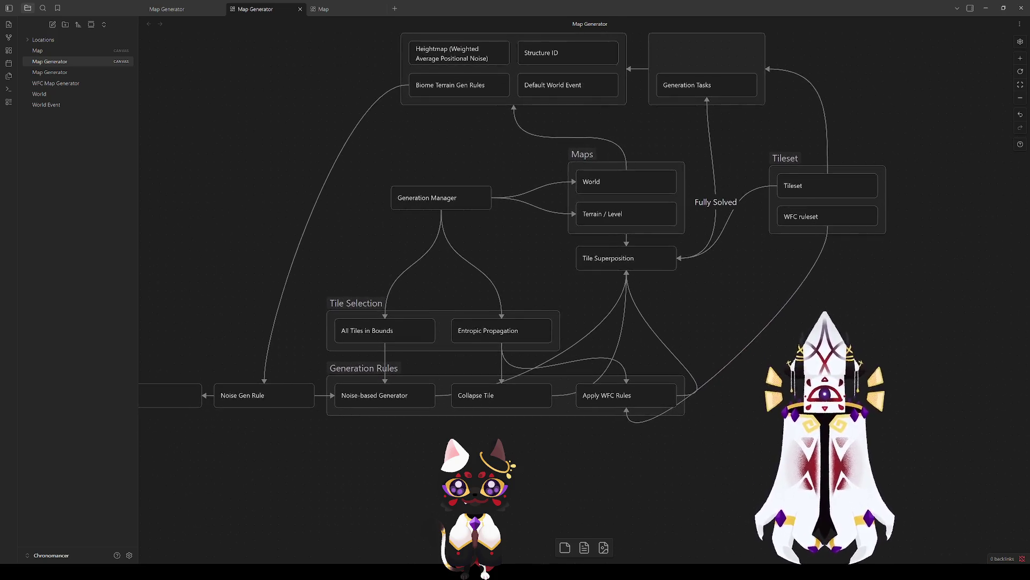
scroll(591, 241, "up", 5)
scroll(590, 268, "down", 1)
scroll(591, 268, "left", 2)
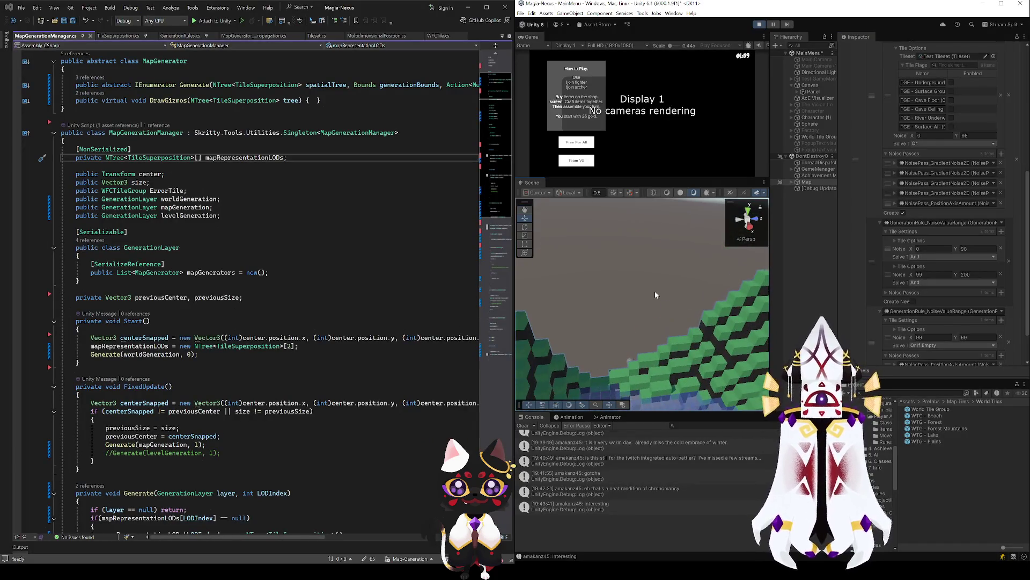
Orbit the Scene view around the green voxel terrain and look across the water.
mouse_move(678, 284)
left_mouse_down()
mouse_move(644, 274)
mouse_move(982, 186)
mouse_move(957, 231)
mouse_move(851, 296)
mouse_move(909, 298)
mouse_move(744, 278)
mouse_move(793, 290)
mouse_move(791, 342)
mouse_move(768, 352)
mouse_move(557, 365)
mouse_move(664, 337)
mouse_move(544, 443)
mouse_move(535, 440)
mouse_move(659, 398)
mouse_move(518, 386)
left_mouse_up()
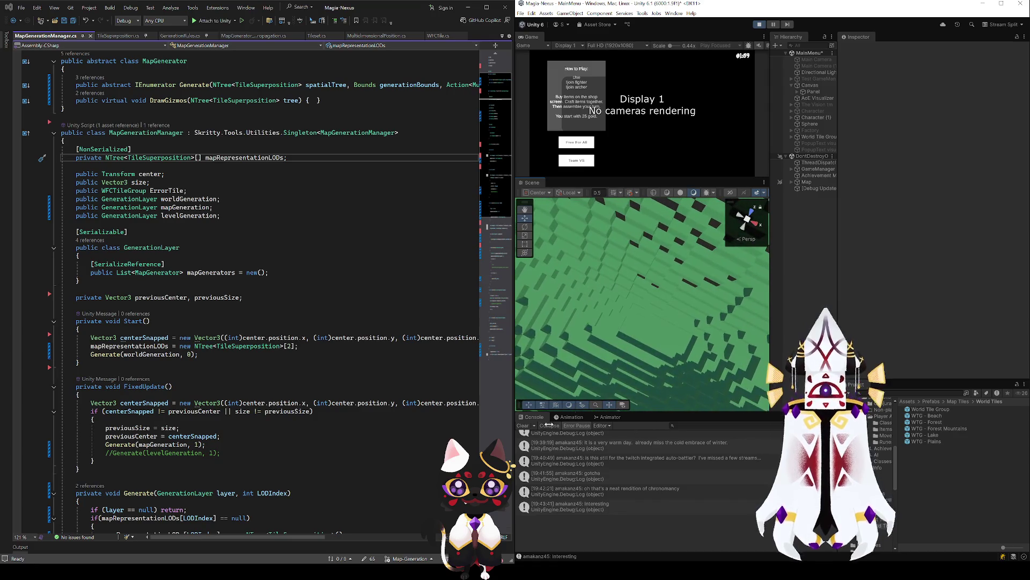
mouse_move(590, 333)
left_mouse_down()
mouse_move(720, 232)
mouse_move(684, 293)
mouse_move(656, 263)
mouse_move(592, 228)
left_mouse_up()
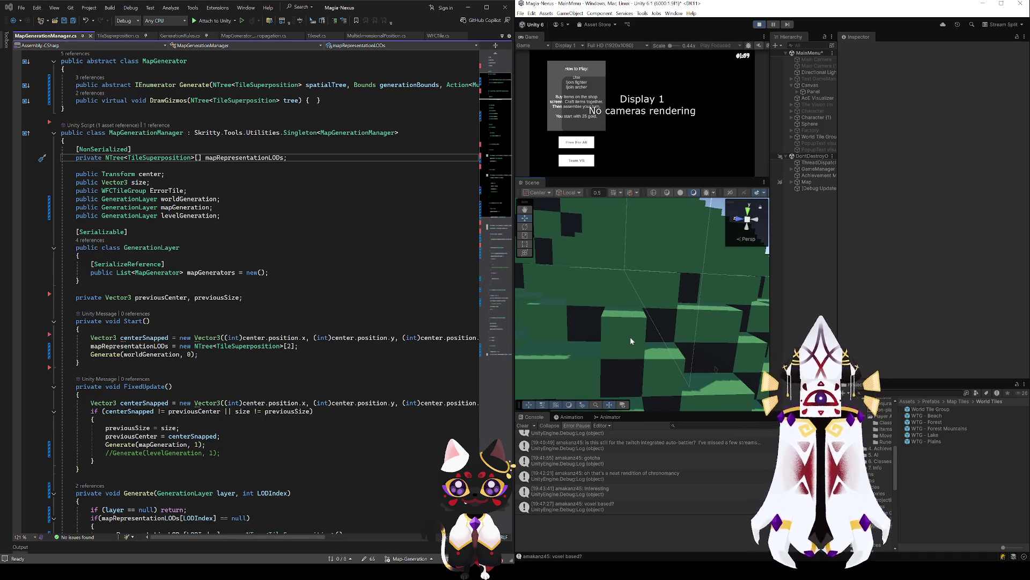
left_click_drag(654, 327, 535, 296)
left_click_drag(663, 372, 663, 372)
mouse_move(615, 304)
left_mouse_down()
mouse_move(556, 332)
mouse_move(586, 335)
mouse_move(606, 312)
mouse_move(645, 343)
mouse_move(687, 333)
mouse_move(720, 344)
left_mouse_up()
Select the Map object and scroll through its generation settings in the Inspector.
left_click(806, 182)
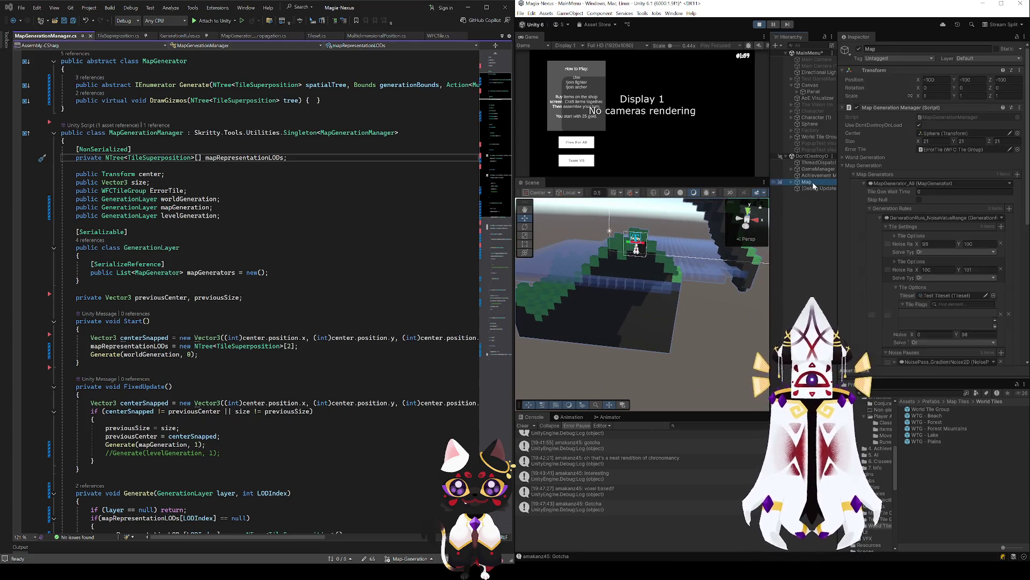
scroll(911, 264, "down", 10)
scroll(911, 263, "up", 8)
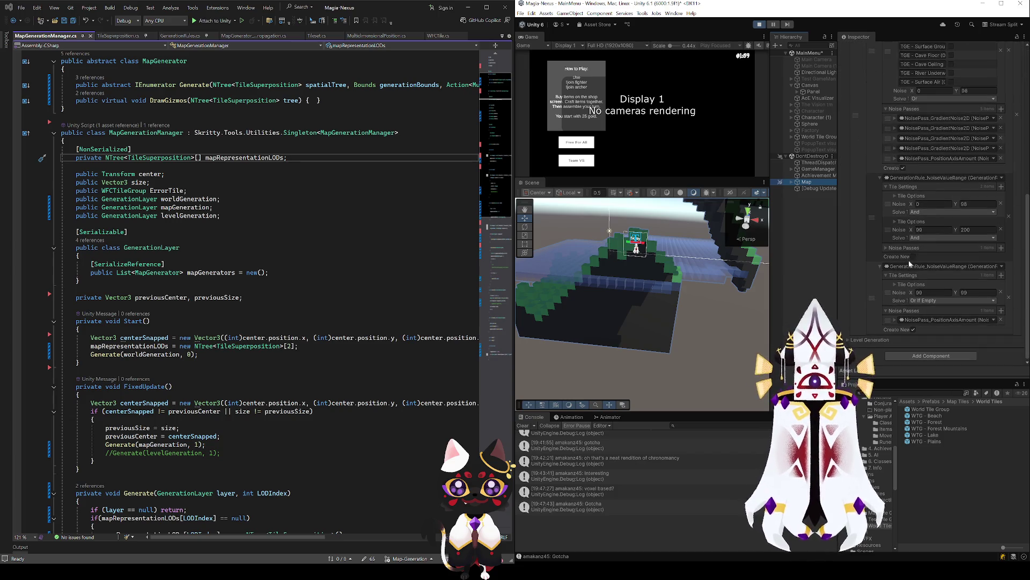
scroll(907, 264, "up", 1)
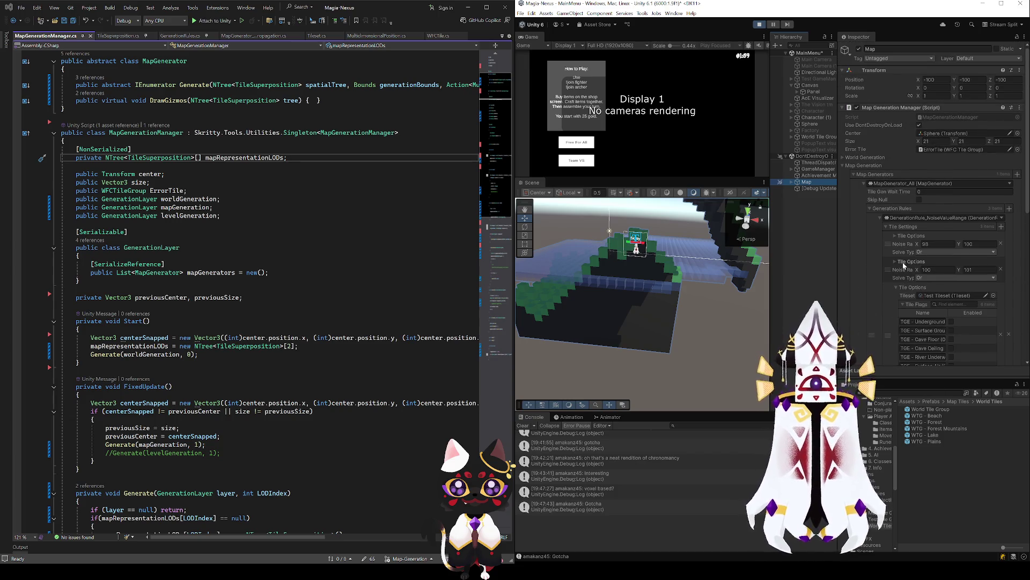
left_click(721, 362)
Switch the scene view to isometric, then the right and front orthographic views of the terrain.
left_click_drag(688, 369, 700, 305)
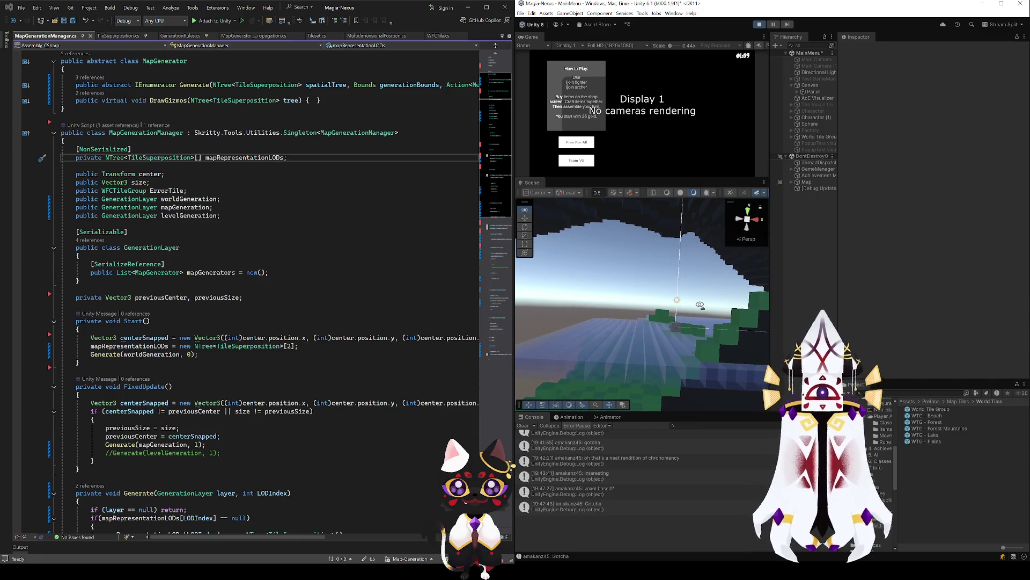
left_click(748, 220)
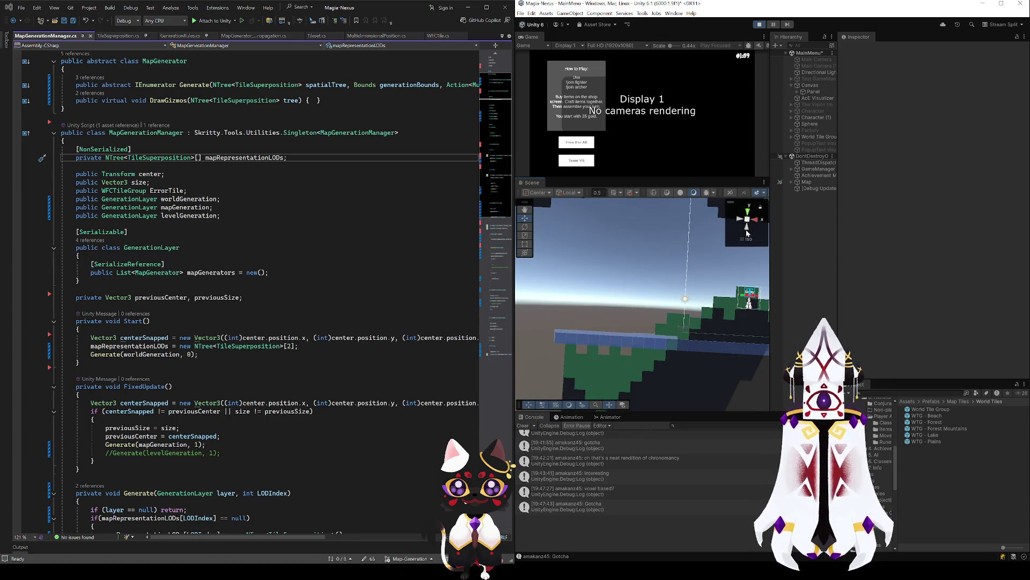
left_click(746, 240)
left_click(746, 239)
left_click_drag(685, 305, 685, 297)
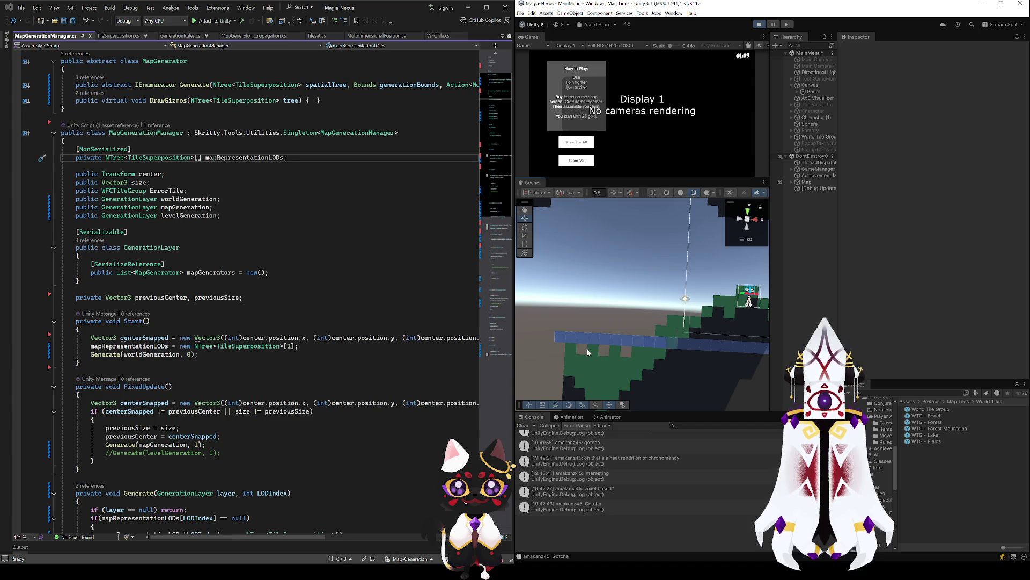
left_click(753, 221)
left_click(754, 221)
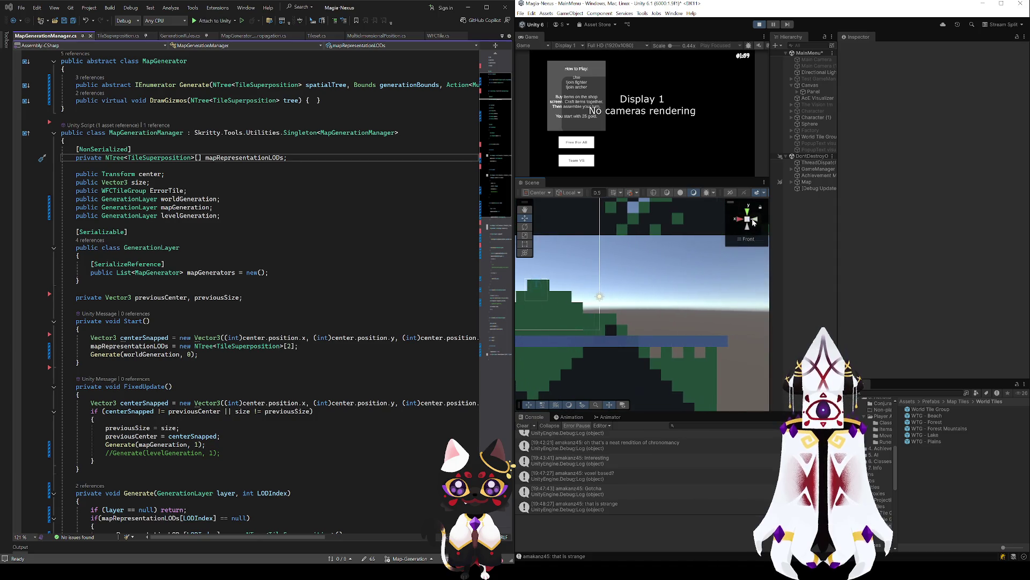
Orbit the terrain in perspective to a tilted angle, then switch to Obsidian's Map Generator canvas.
left_click(752, 239)
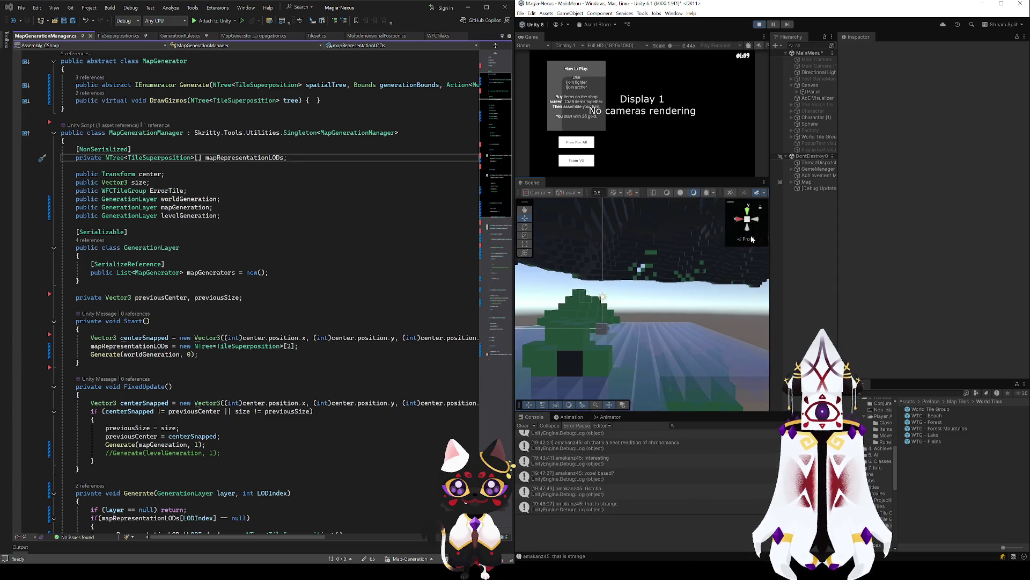
left_click_drag(717, 299, 671, 340)
mouse_move(595, 352)
left_mouse_down()
mouse_move(706, 282)
mouse_move(666, 295)
mouse_move(710, 213)
mouse_move(933, 362)
mouse_move(797, 263)
mouse_move(859, 310)
mouse_move(951, 333)
mouse_move(863, 328)
mouse_move(593, 351)
mouse_move(801, 322)
mouse_move(698, 322)
mouse_move(676, 301)
mouse_move(712, 320)
left_mouse_up()
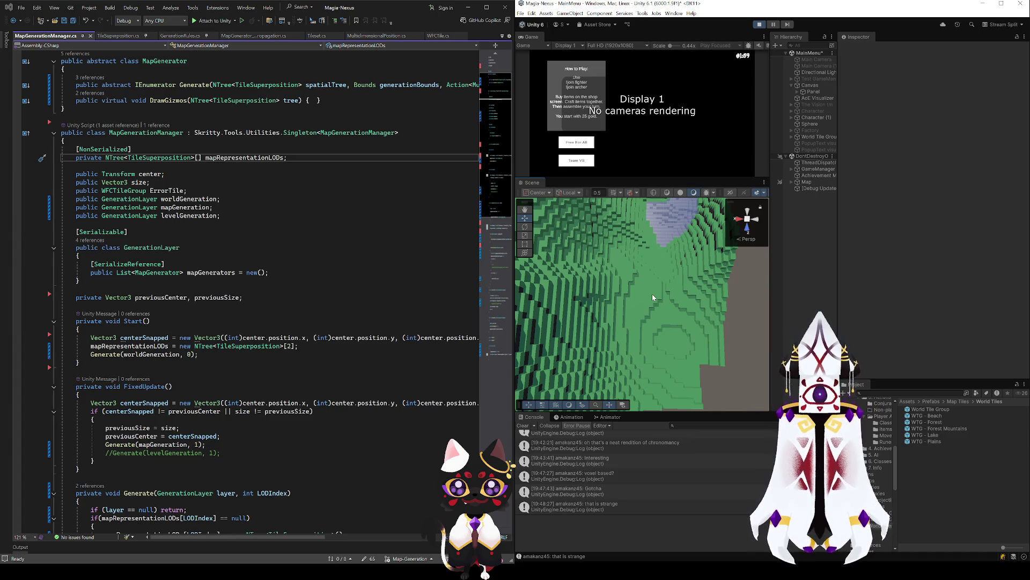
mouse_move(687, 355)
left_mouse_down()
mouse_move(655, 248)
mouse_move(704, 393)
mouse_move(656, 312)
mouse_move(692, 357)
mouse_move(850, 274)
mouse_move(858, 292)
mouse_move(574, 267)
left_mouse_up()
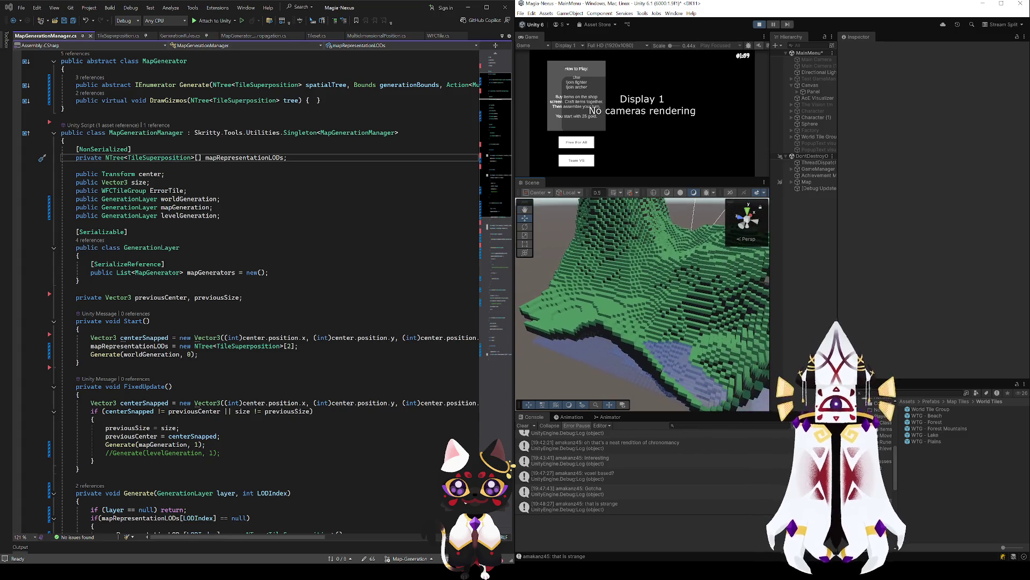
key("alt+Tab")
scroll(445, 173, "down", 1)
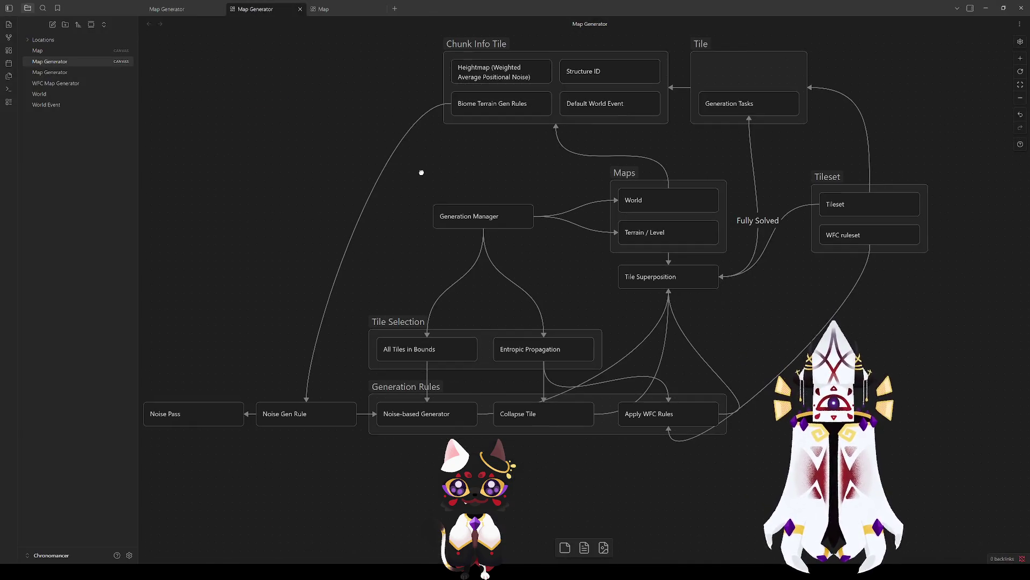
scroll(426, 221, "down", 3)
scroll(426, 221, "up", 3)
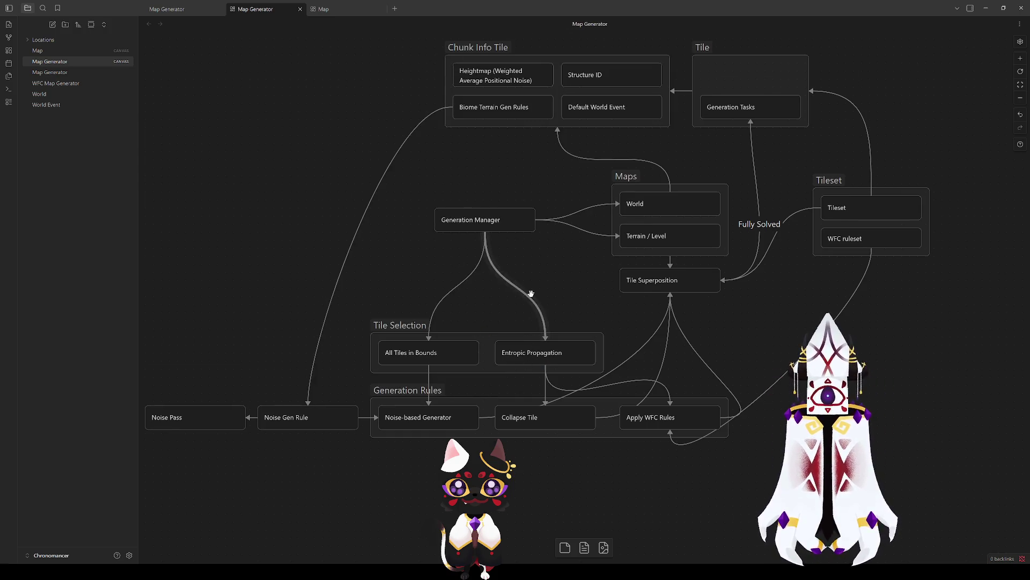
scroll(567, 297, "up", 2)
mouse_move(539, 278)
left_mouse_down()
mouse_move(501, 269)
mouse_move(533, 280)
mouse_move(523, 279)
left_mouse_up()
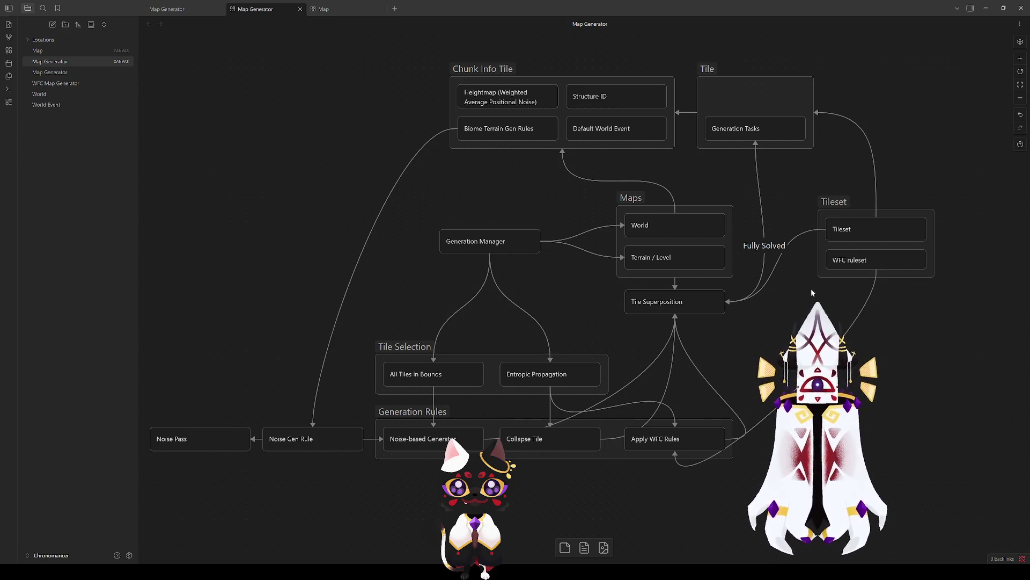
left_click(503, 69)
left_click(511, 179)
left_click(484, 69)
left_click(519, 181)
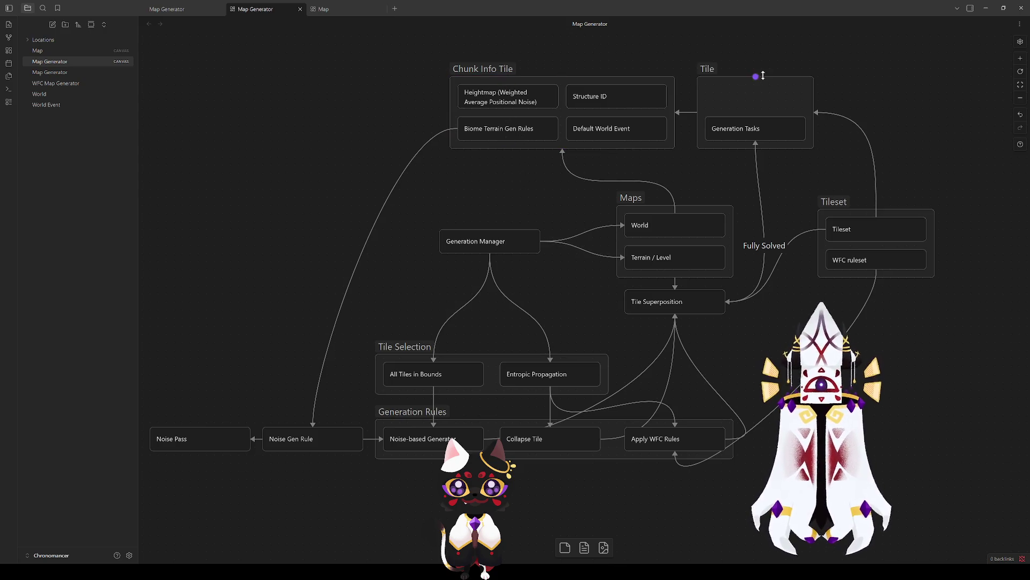
left_click(494, 69)
left_click(519, 180)
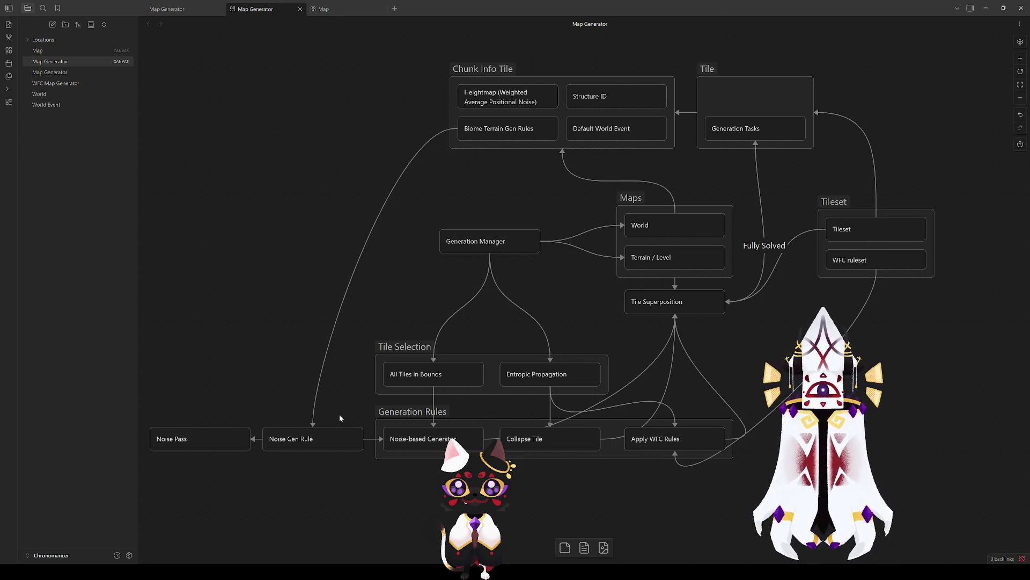
left_click(332, 432)
left_click(499, 239)
left_click(417, 223)
left_click(458, 249)
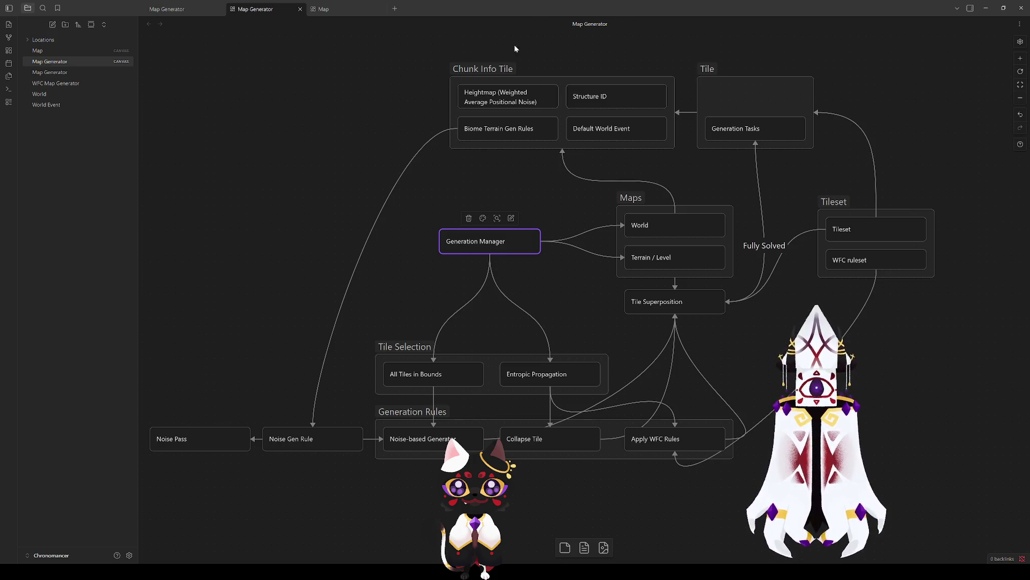
Select the Chunk Info Tile group, then clear the selection and pan around the diagram.
left_click(485, 67)
left_click(489, 239)
left_click(435, 162)
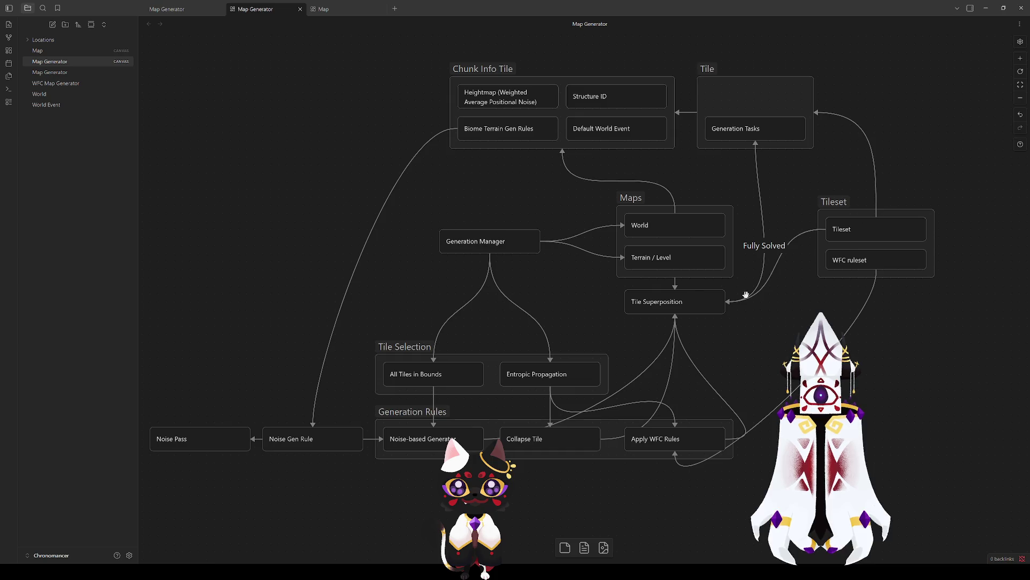
mouse_move(375, 295)
left_mouse_down()
mouse_move(497, 237)
mouse_move(452, 278)
mouse_move(436, 274)
left_mouse_up()
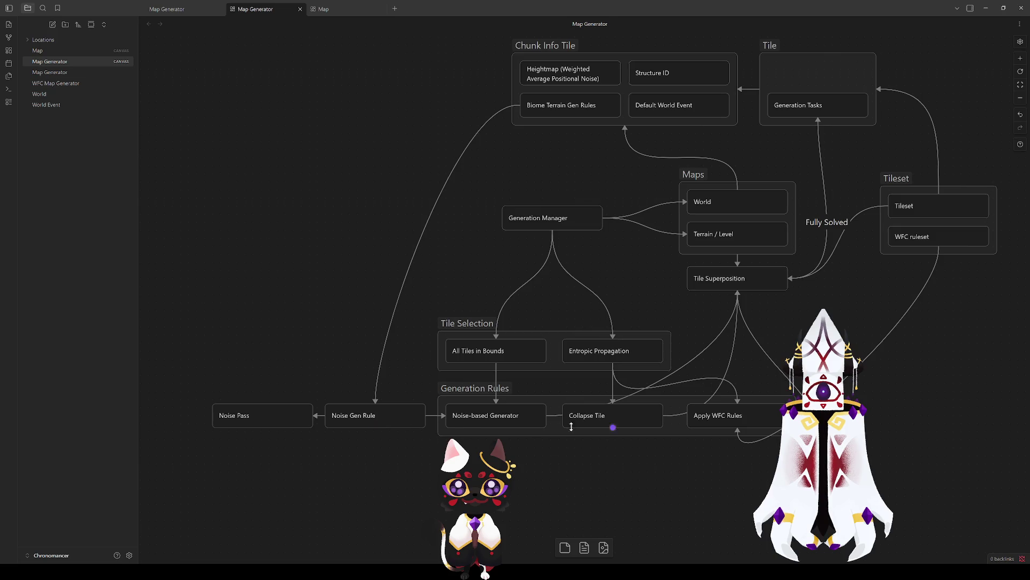
mouse_move(721, 307)
left_mouse_down()
mouse_move(454, 355)
mouse_move(622, 383)
mouse_move(693, 374)
mouse_move(602, 330)
left_mouse_up()
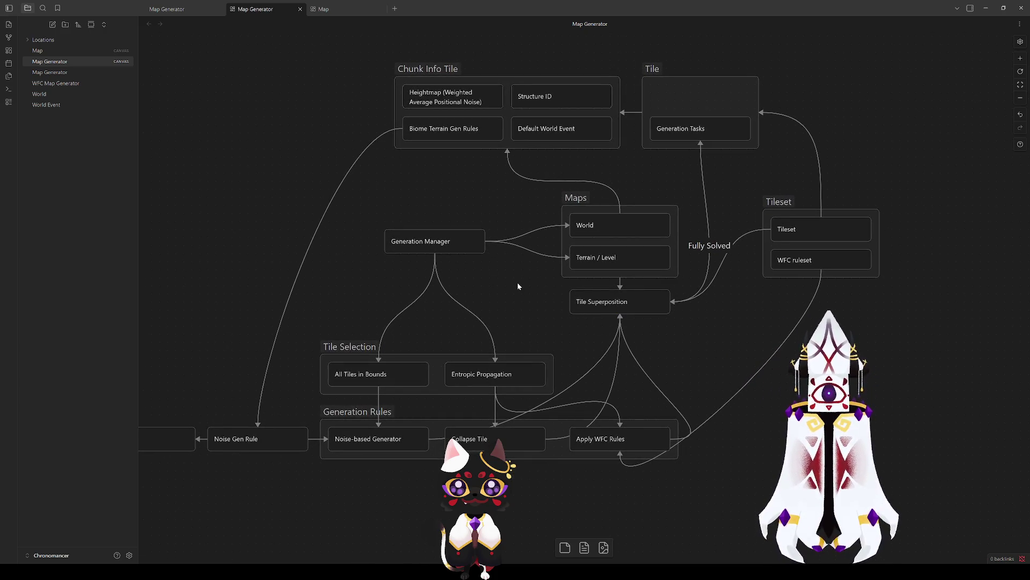
scroll(584, 275, "left", 3)
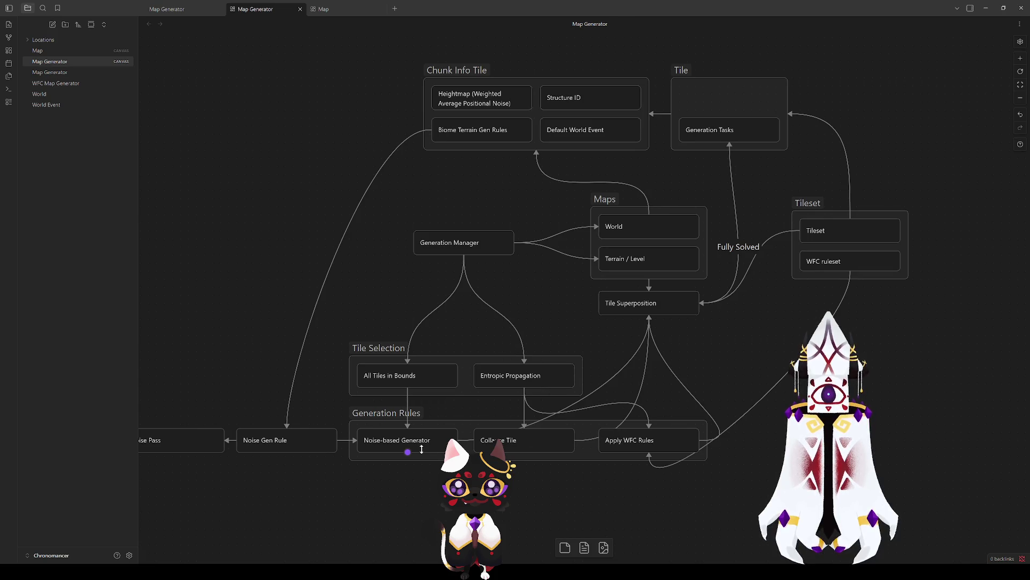
Select the Entropic Propagation, Collapse Tile, All Tiles in Bounds, Noise-based Generator and Tile Superposition nodes in turn.
left_click(485, 374)
left_click(498, 437)
left_click(400, 376)
left_click(399, 440)
left_click(673, 303)
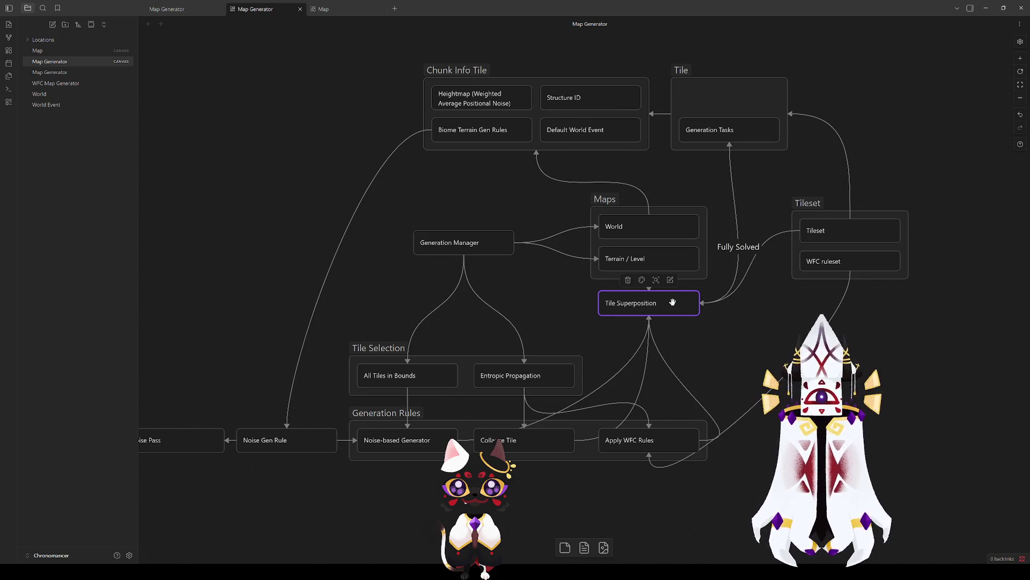
left_click(691, 338)
left_click(647, 298)
left_click(683, 322)
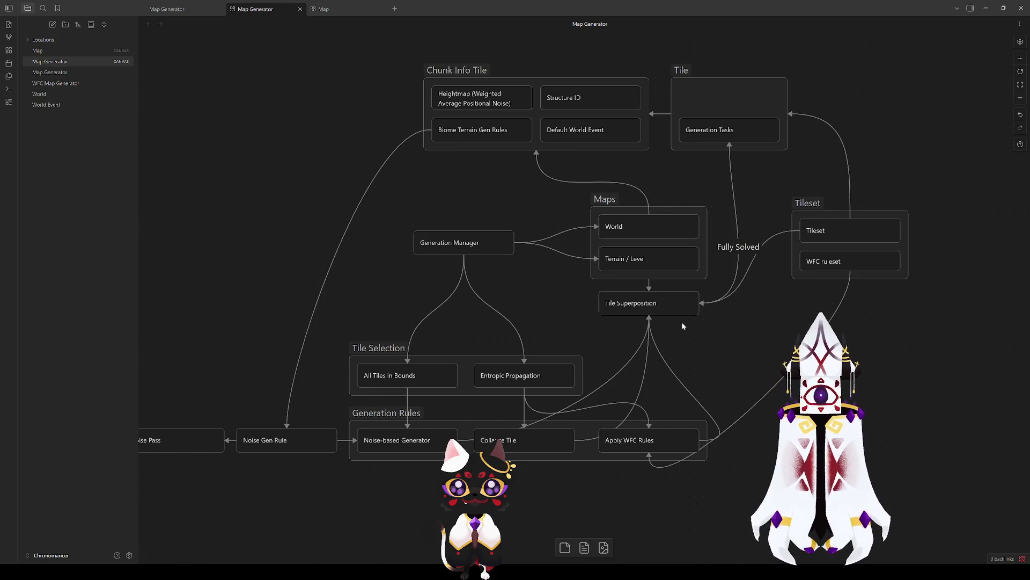
left_click_drag(719, 323, 733, 394)
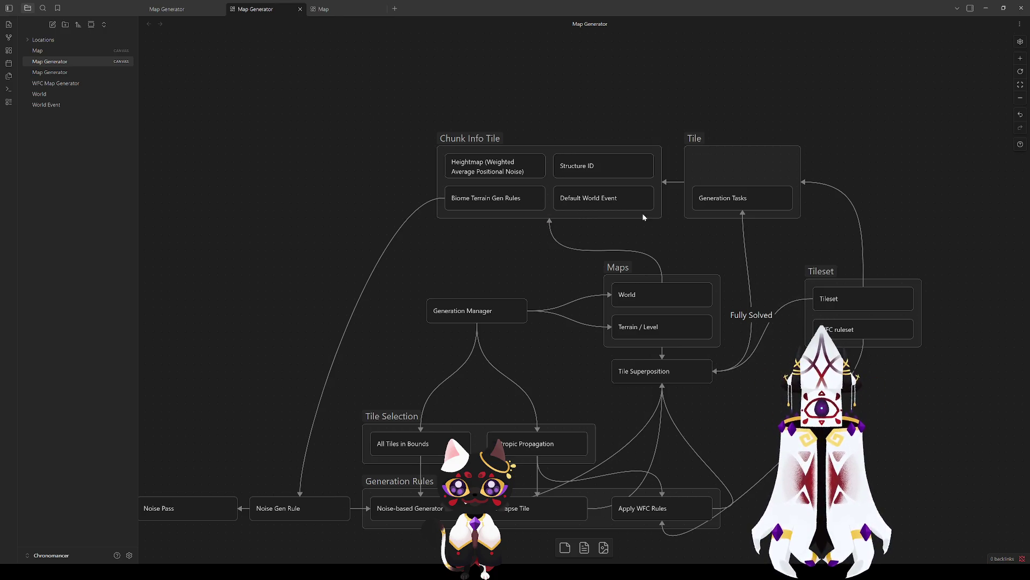
Select the Generation Tasks card, the Tile group and the Chunk Info Tile group in turn.
left_click(714, 199)
left_click(695, 139)
left_click(667, 118)
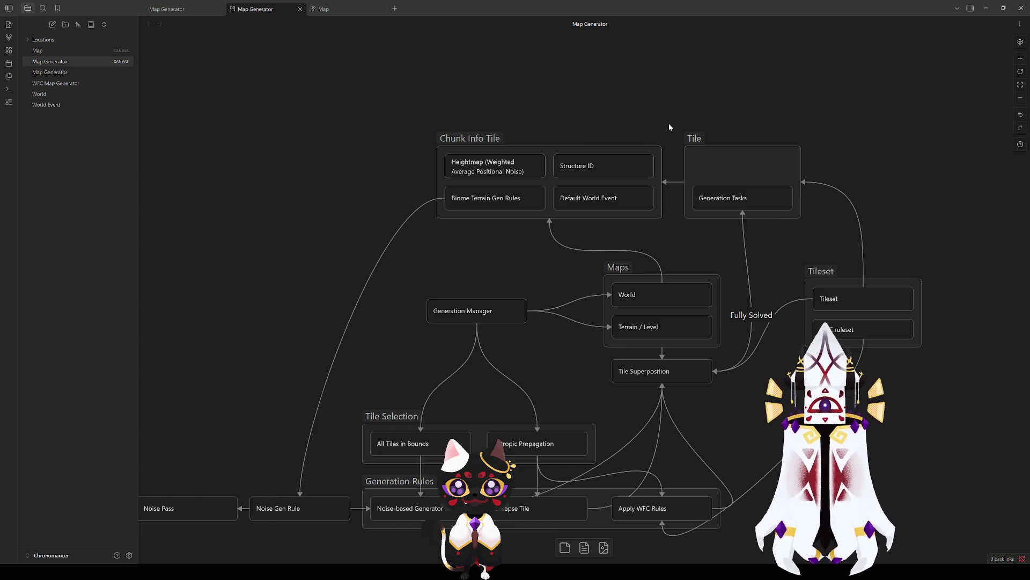
left_click(695, 139)
left_click(489, 138)
left_click(488, 114)
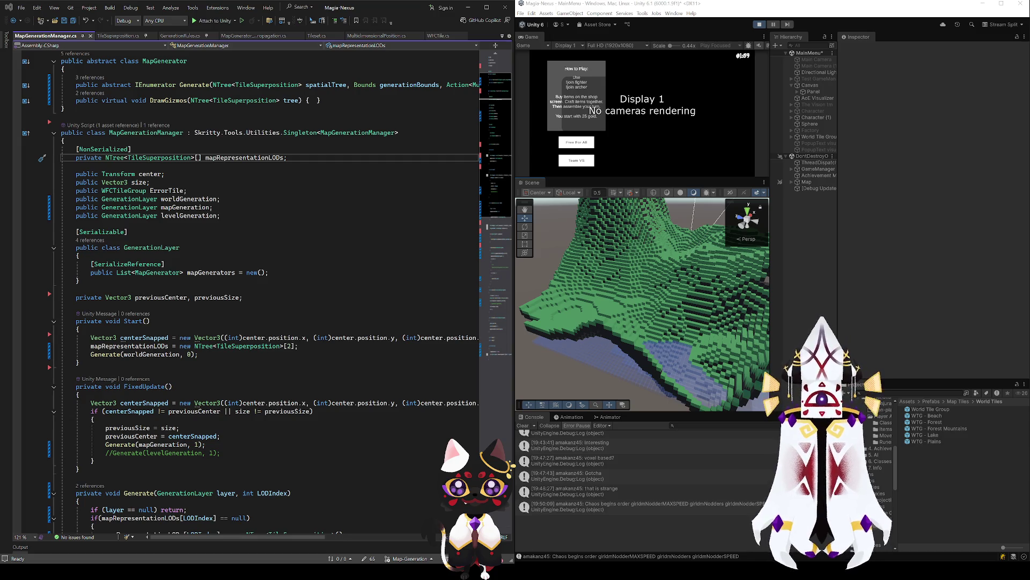
Back in Visual Studio, open GenerationTile.cs from Unity's Assets > Scripts > Map Generation folder.
key("alt+Tab")
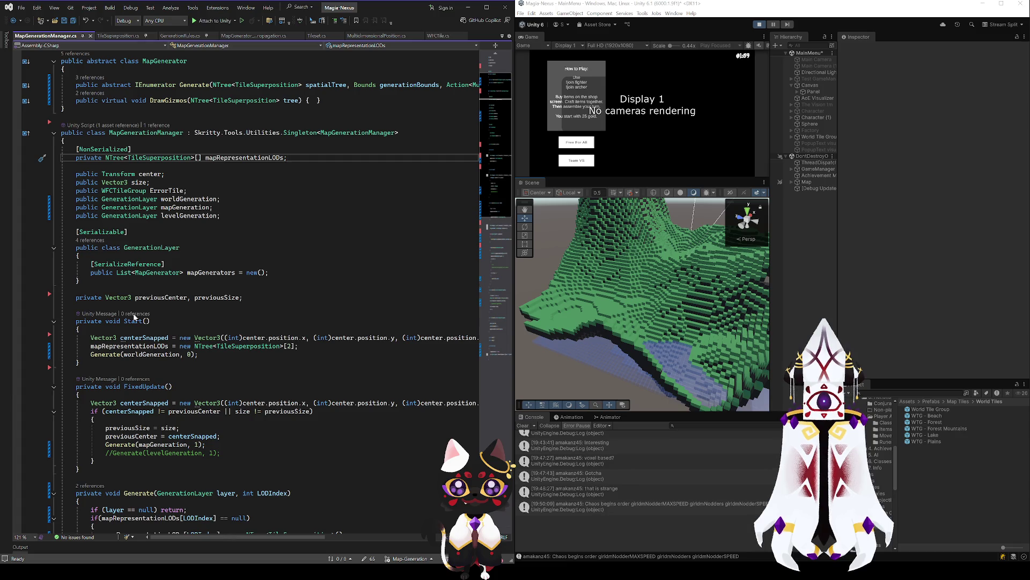
left_click(275, 180)
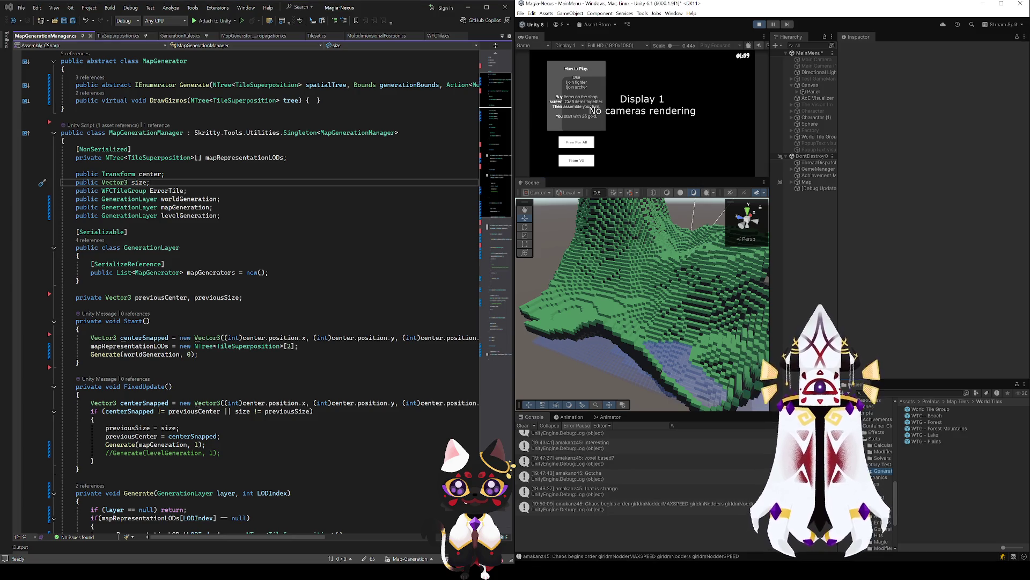
left_click(883, 471)
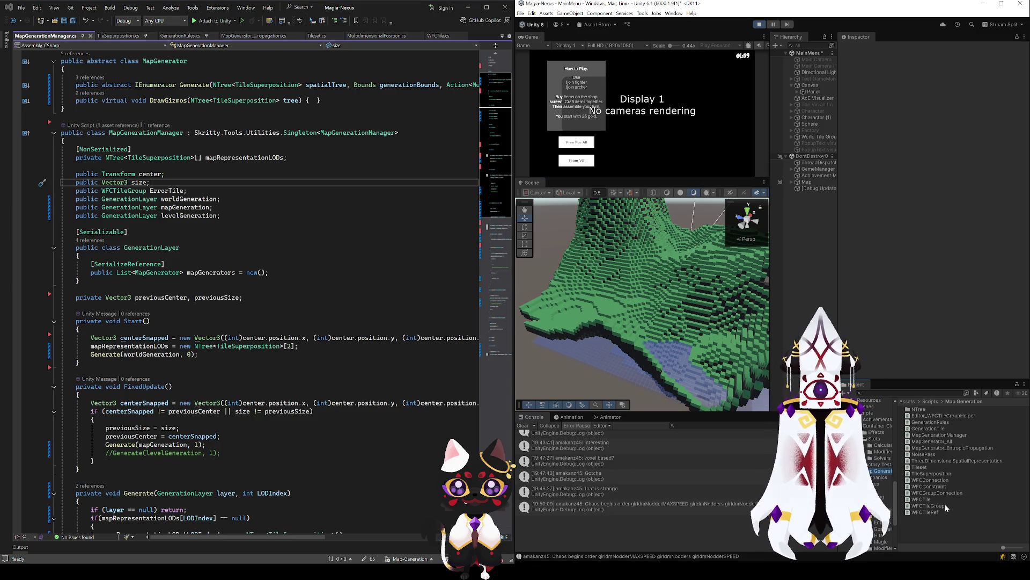
double_click(929, 428)
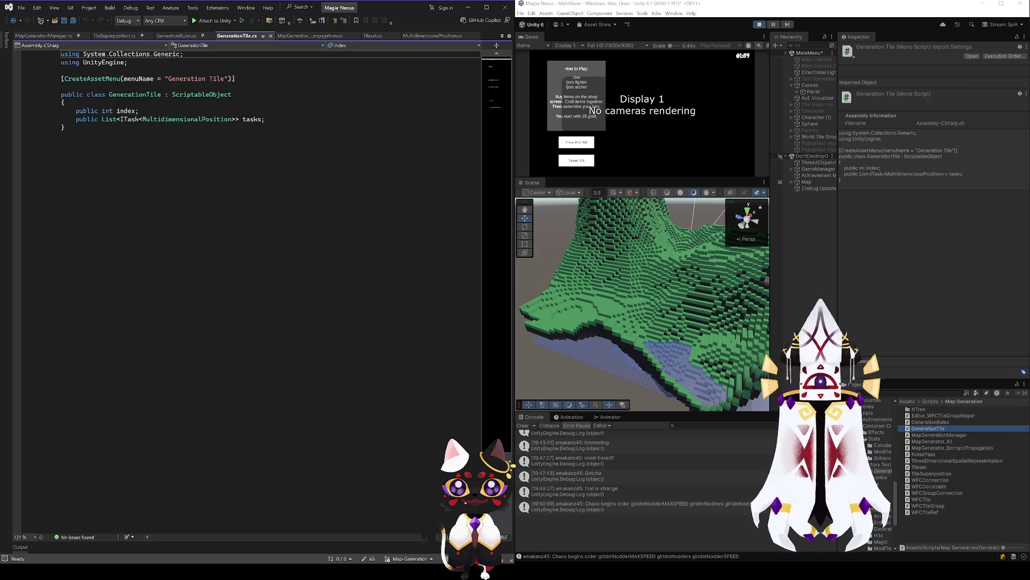
Delete the 'public int index;' field from GenerationTile and save the script.
left_click(129, 119)
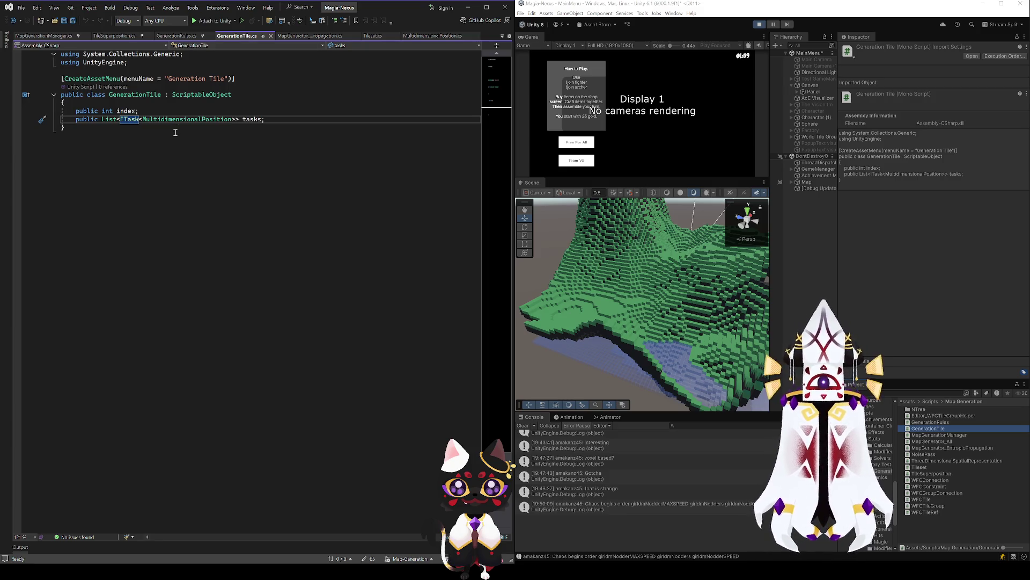
left_click(129, 112)
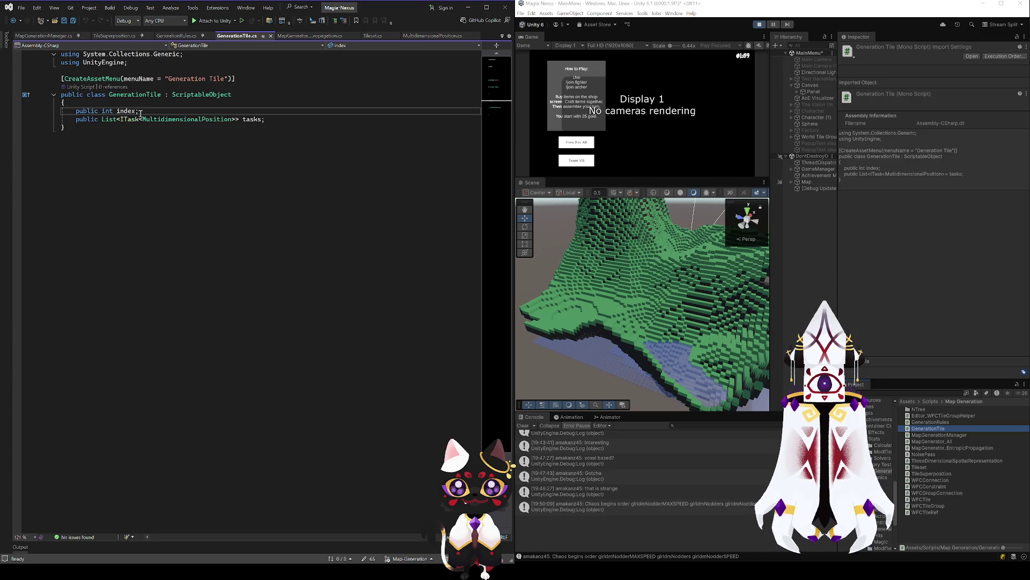
left_click_drag(138, 111, 65, 102)
key("Delete")
key("ctrl+s")
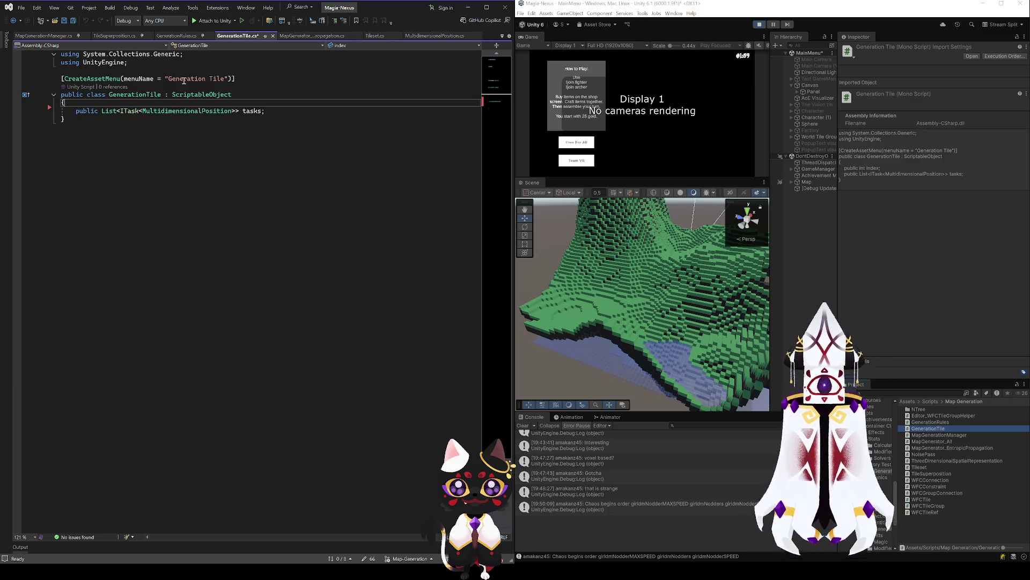
Check where the tasks field and class are used, then inspect the NullReferenceException in the console.
left_click(255, 111)
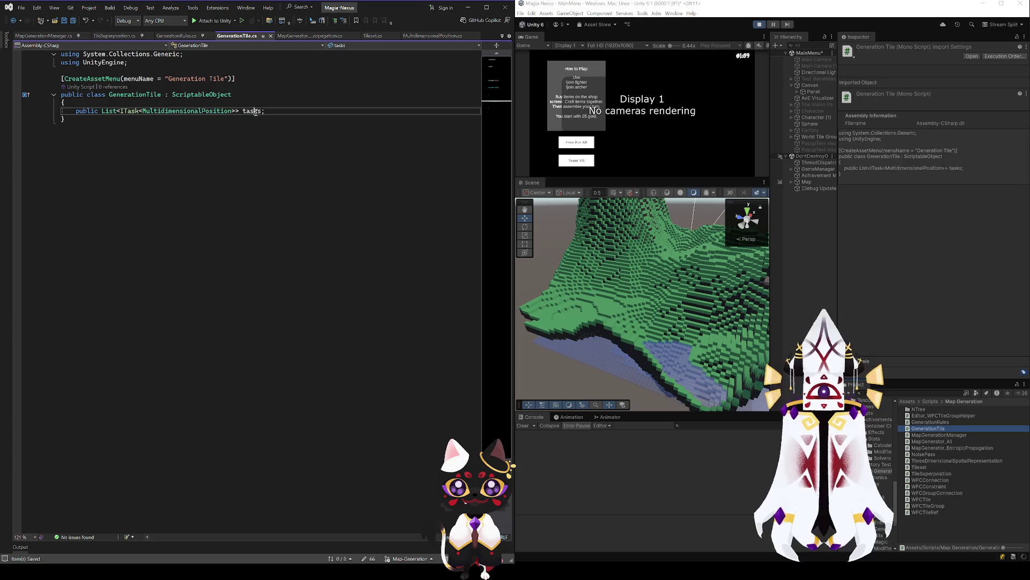
left_click(226, 162)
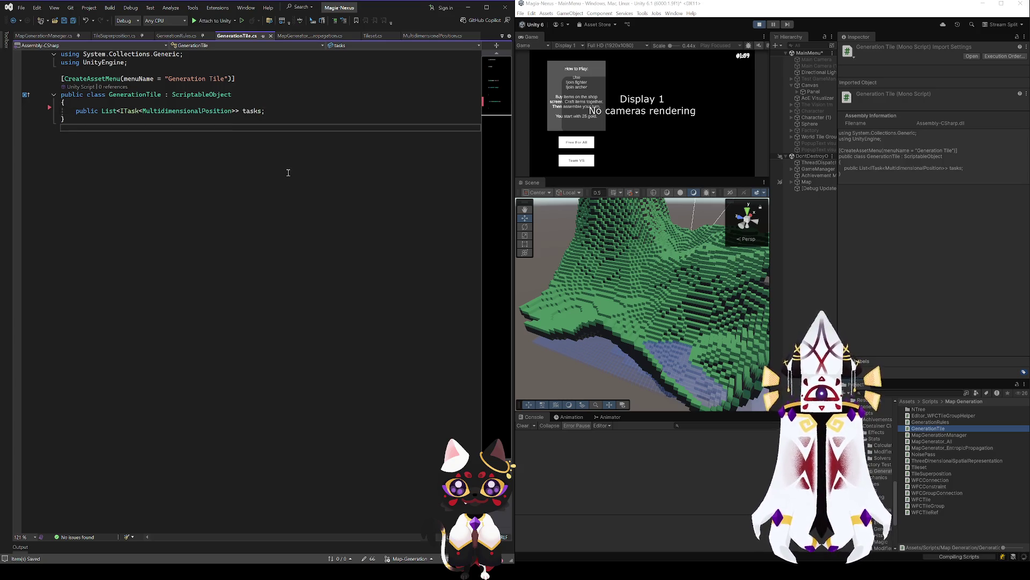
left_click(137, 95)
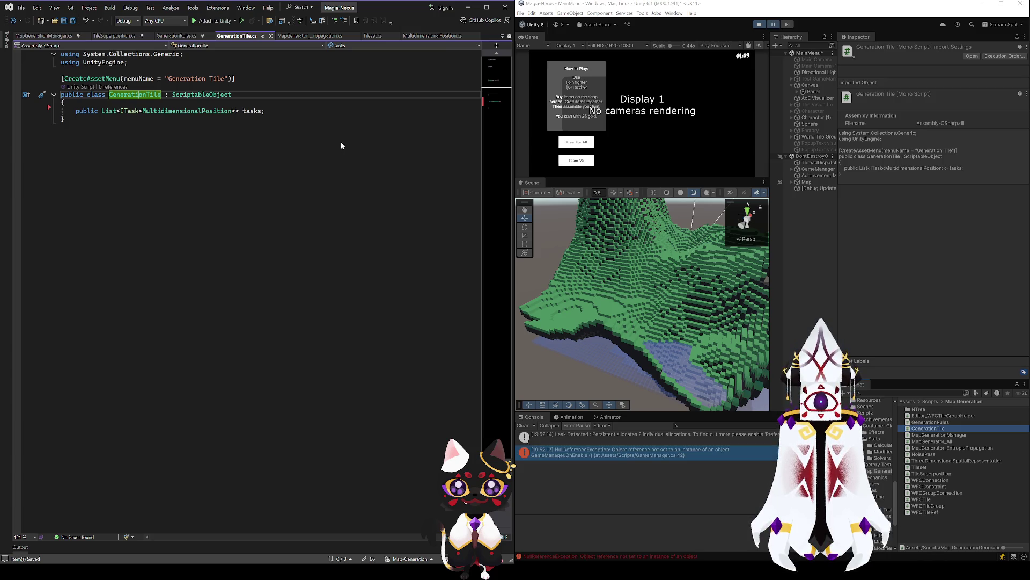
left_click(644, 453)
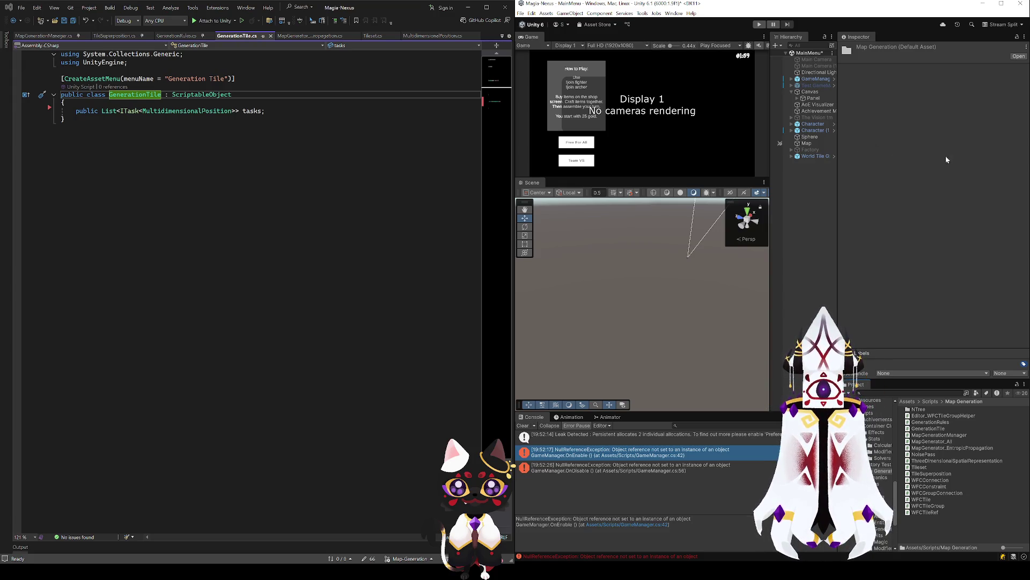
Name the new C# script ChunkTile and open it in Visual Studio.
type("ChunkTile")
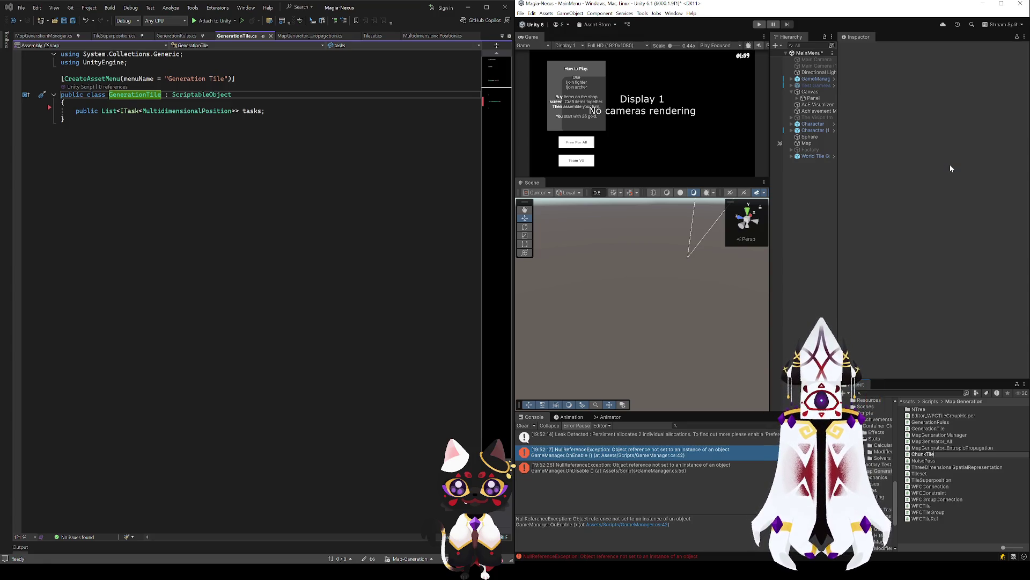
key("Return")
double_click(922, 415)
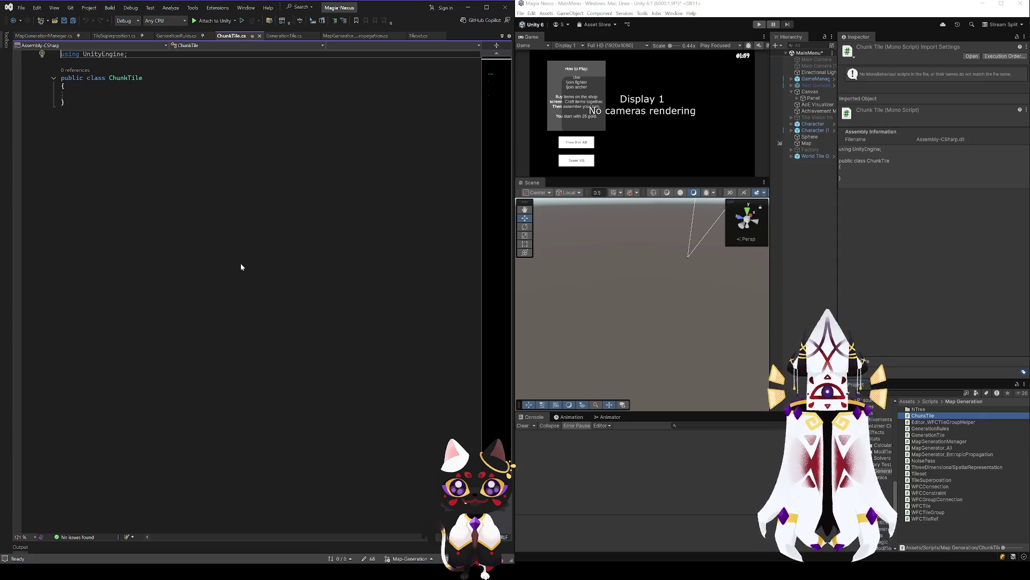
Make the ChunkTile class derive from GenerationTile.
left_click(116, 96)
left_click(171, 78)
type(": GenerationRule")
key("BackSpace")
key("BackSpace")
key("BackSpace")
type("Tile")
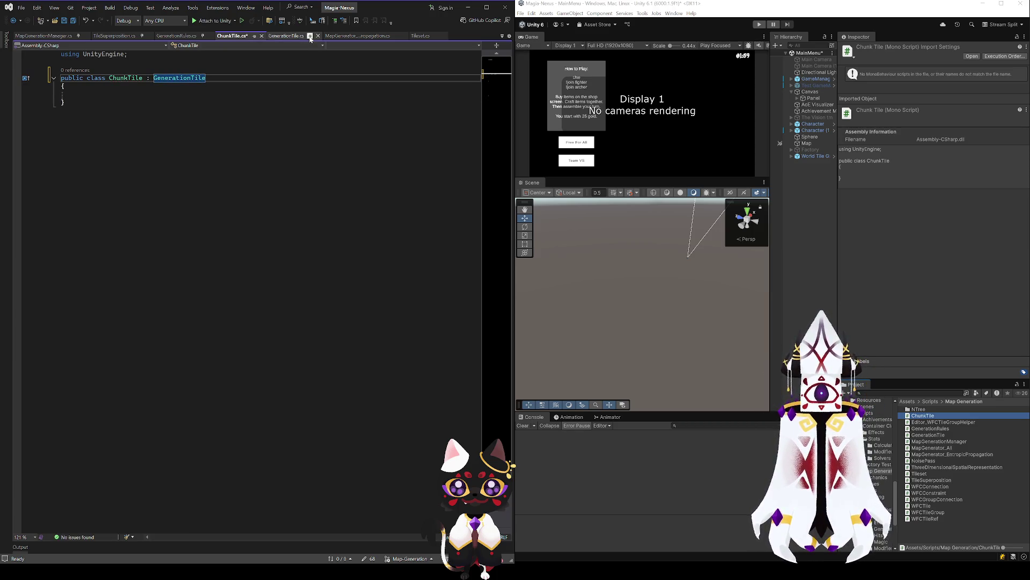
Change GenerationTile's asset menu name to 'Generation Tile/Basic' and save it.
left_click(290, 36)
left_click(168, 78)
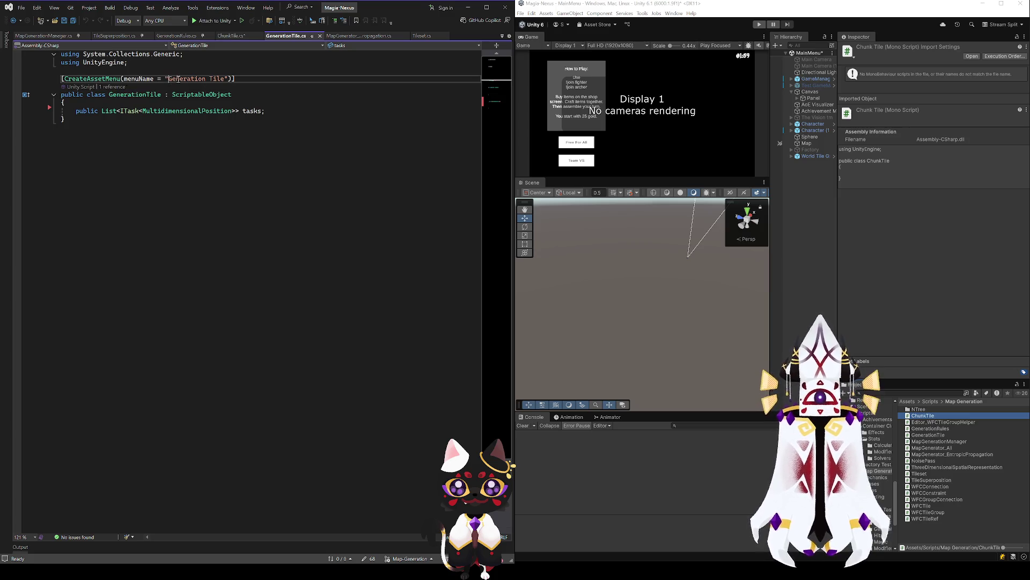
left_click_drag(168, 79, 226, 79)
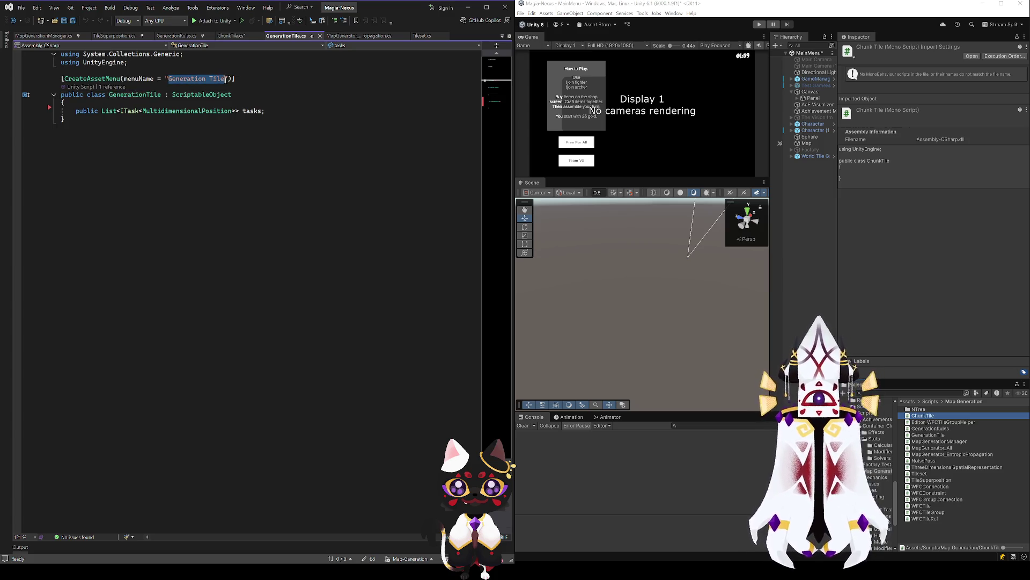
left_click(169, 80)
left_click(226, 79)
type("/")
key("BackSpace")
type("Basic")
key("ctrl+s")
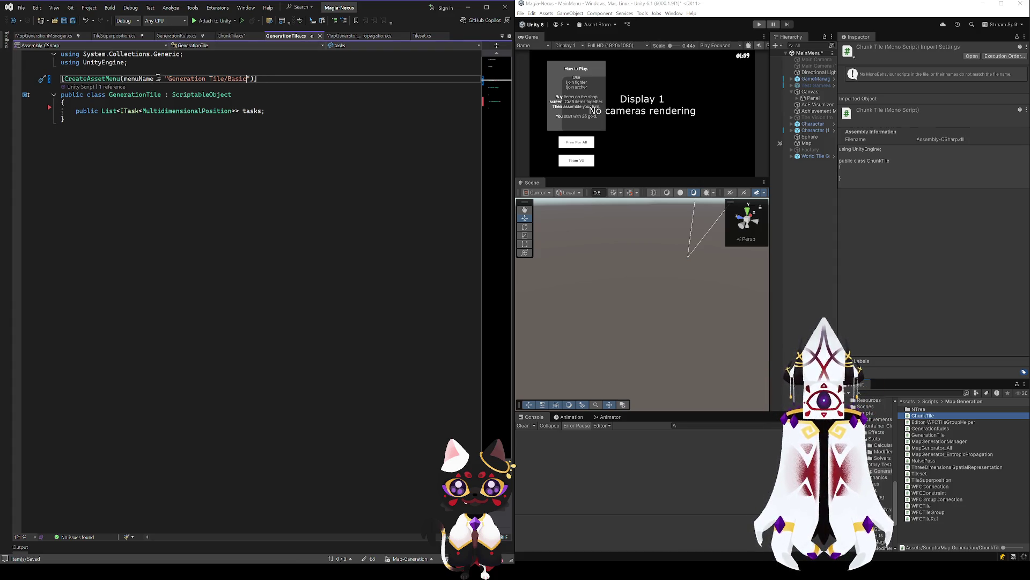
Copy the CreateAssetMenu attribute onto ChunkTile as 'Generation Tile/Chunk Info' and save.
left_click(234, 36)
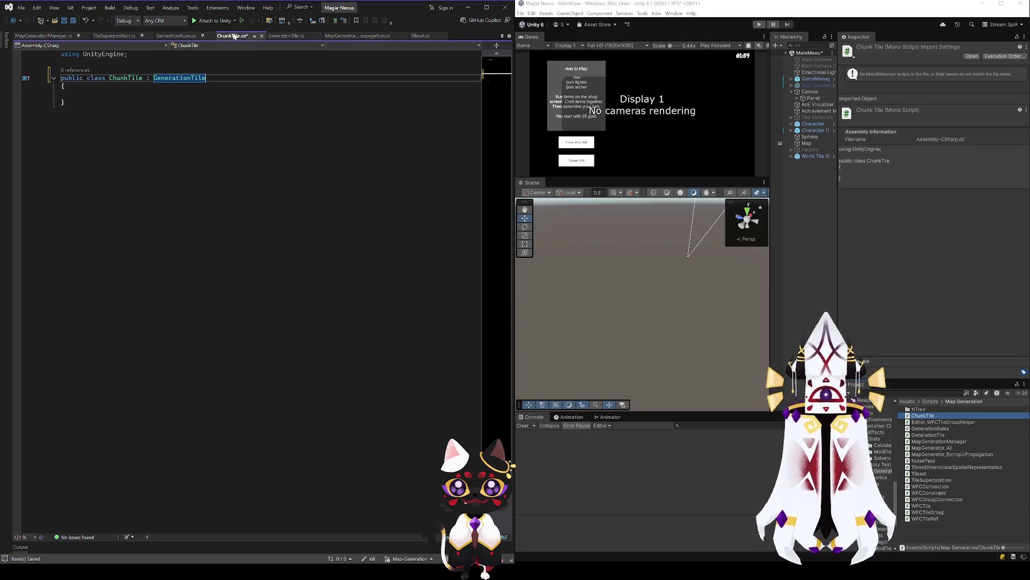
left_click(286, 36)
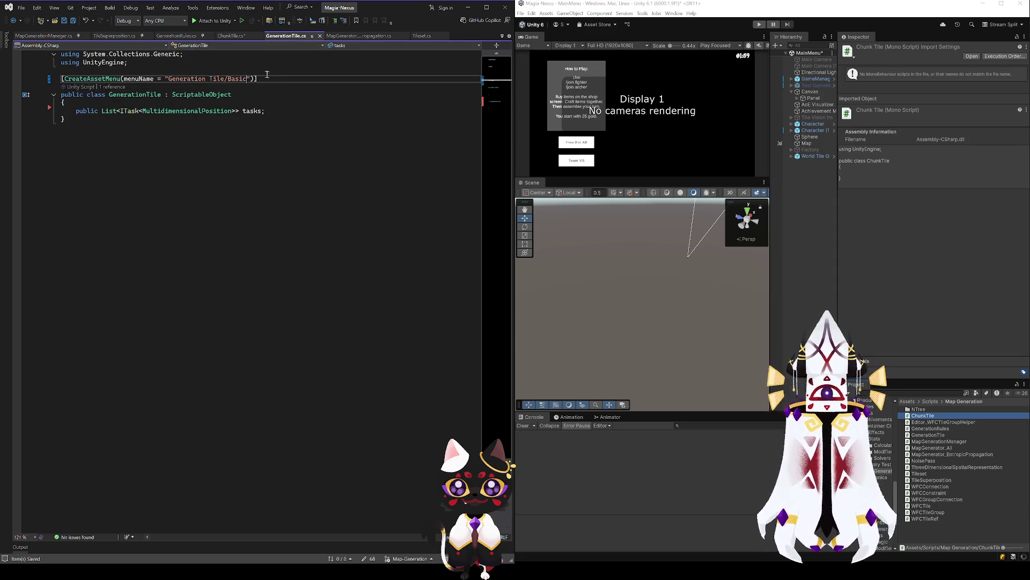
left_click_drag(258, 79, 48, 87)
key("ctrl+c")
left_click(231, 36)
left_click(135, 63)
key("Return")
key("ctrl+v")
double_click(243, 72)
type("Ch")
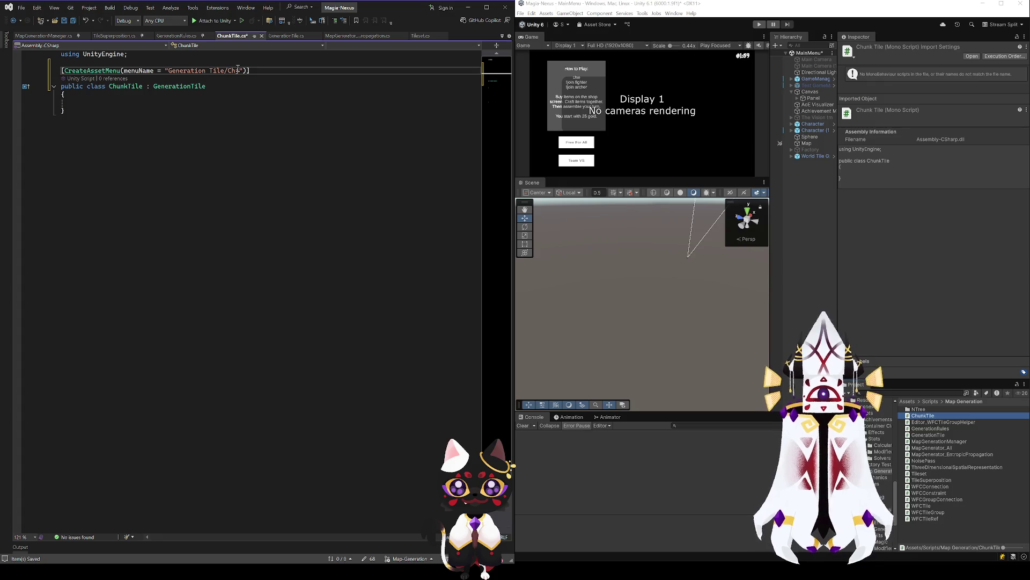
type("unk")
type(" Info")
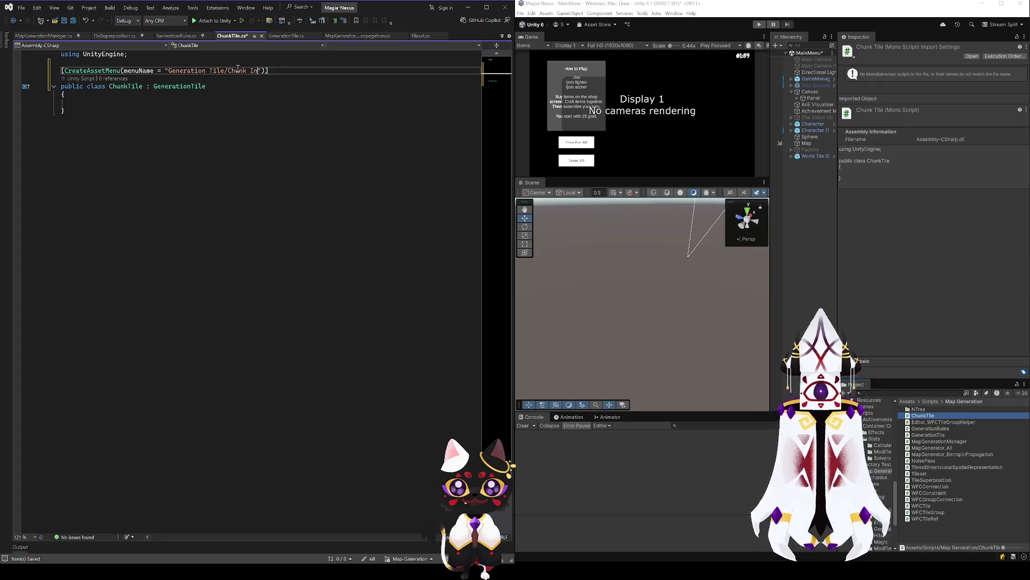
left_click(249, 119)
key("ctrl+s")
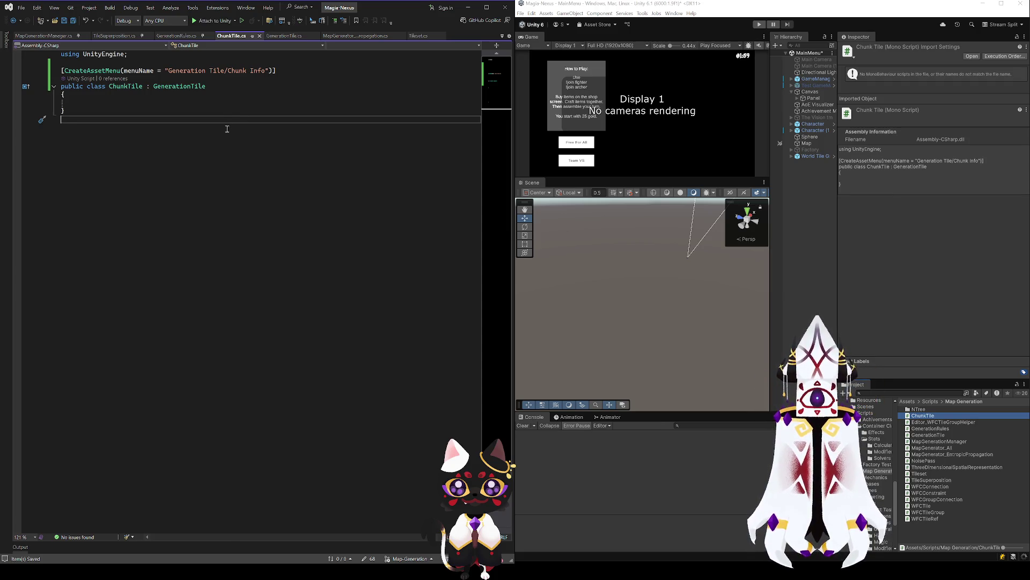
Delete the stray numbers typed below the ChunkTile class, returning to its body.
left_click(206, 98)
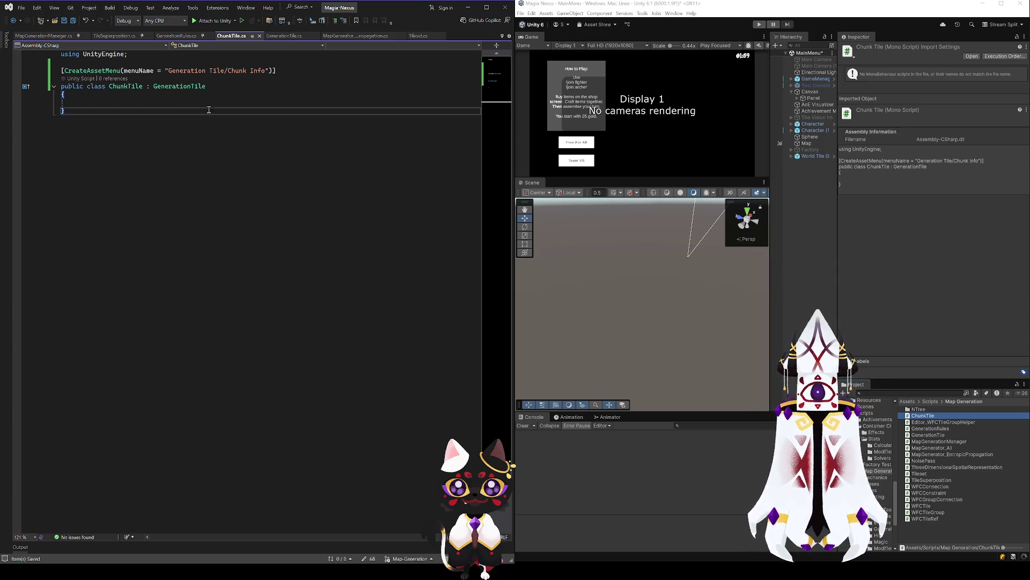
double_click(191, 87)
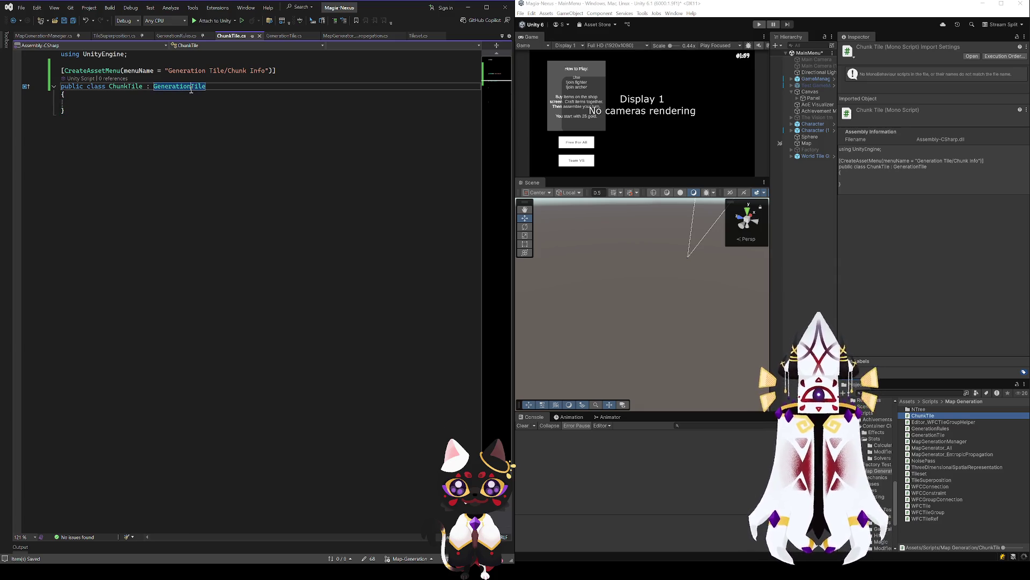
left_click(124, 118)
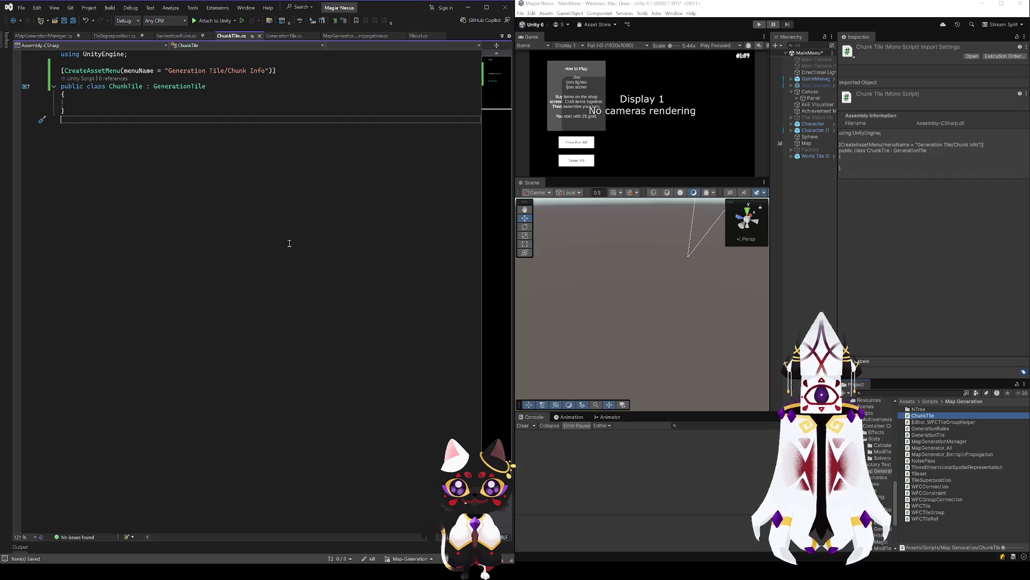
type("001")
type("0")
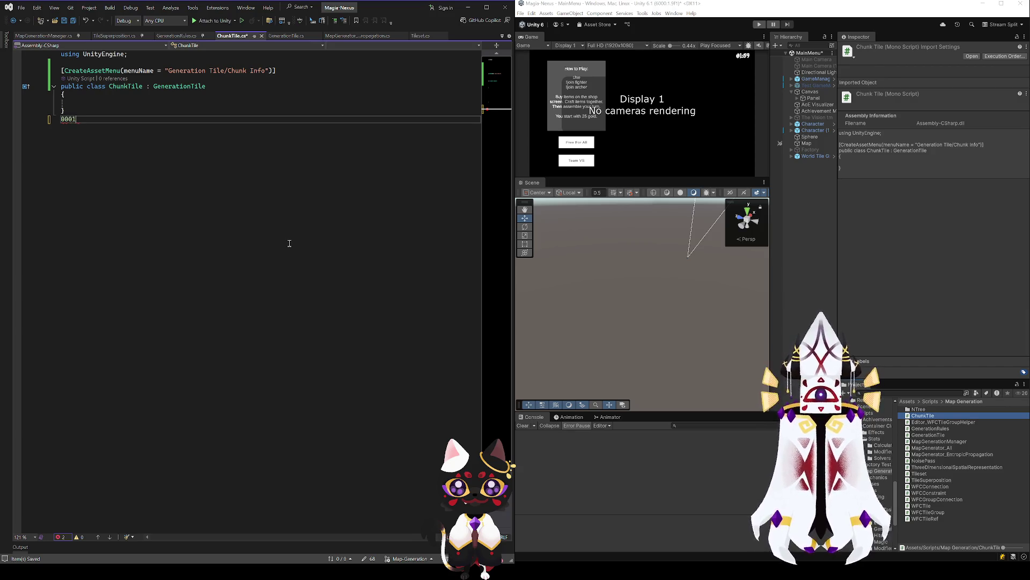
key("BackSpace")
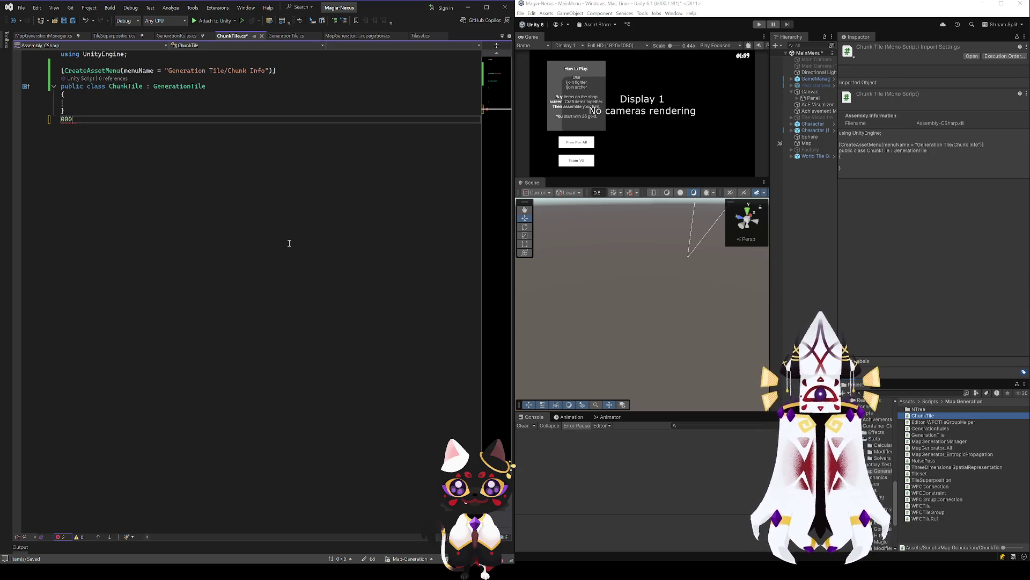
type("10")
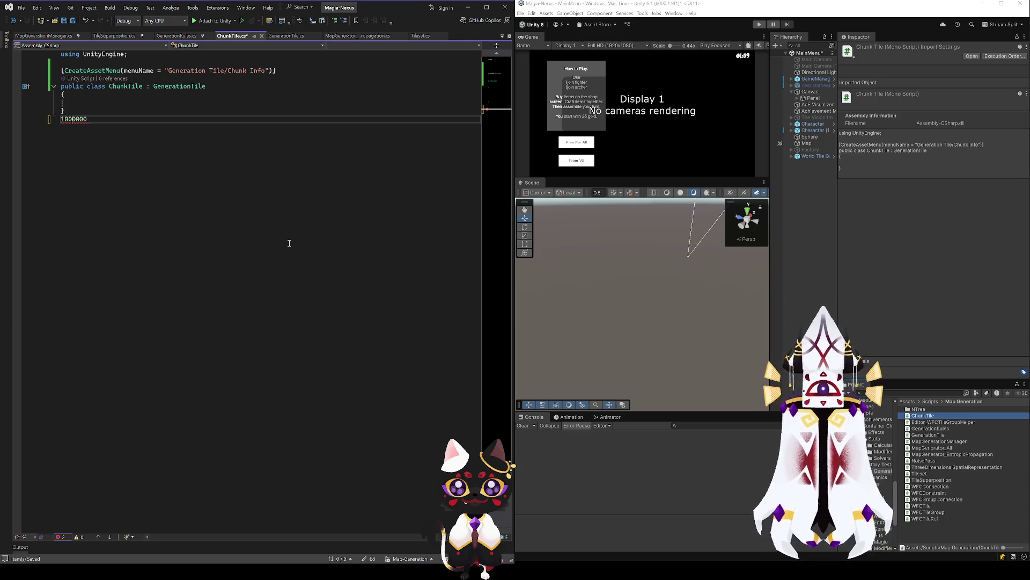
type("00")
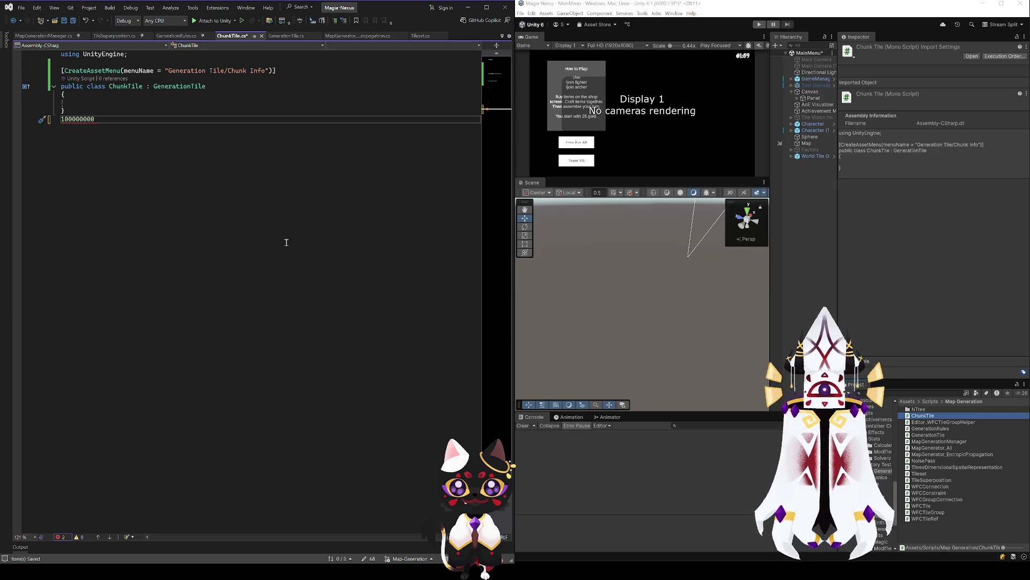
left_click_drag(100, 122, 101, 111)
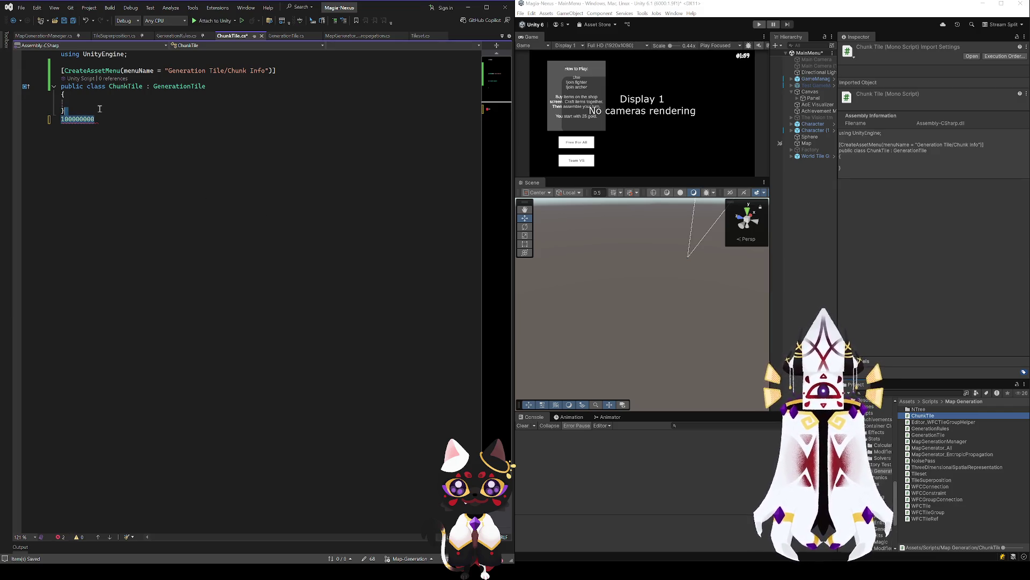
key("BackSpace")
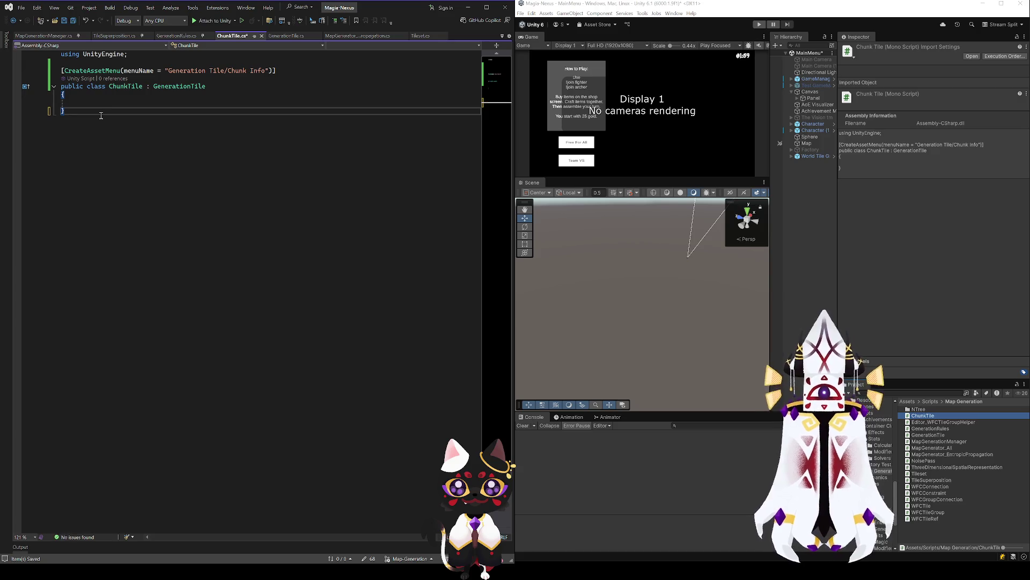
key("Up")
key("Up")
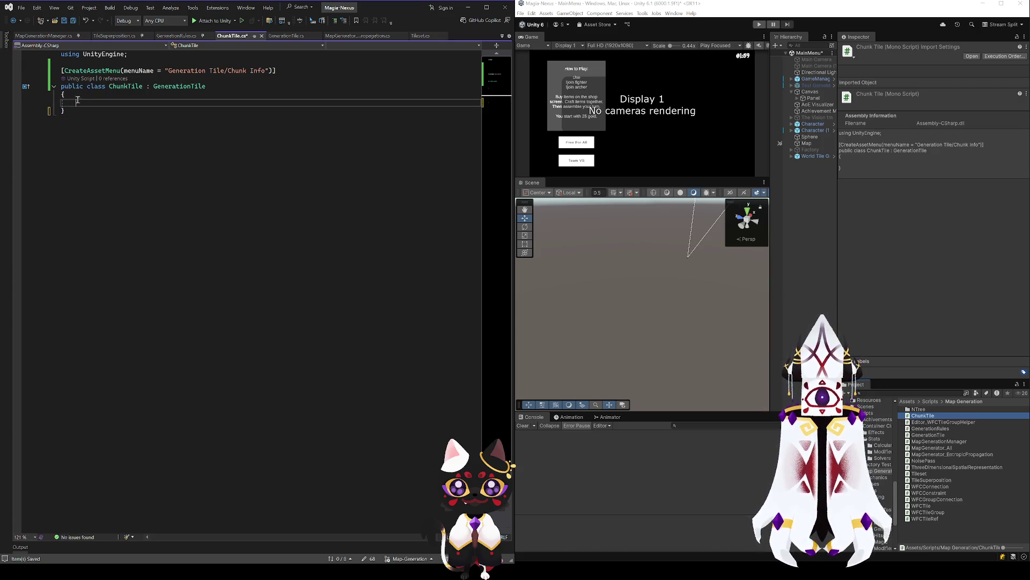
Save ChunkTile.cs, then move between the braces of its empty class body.
key("Down")
key("Down")
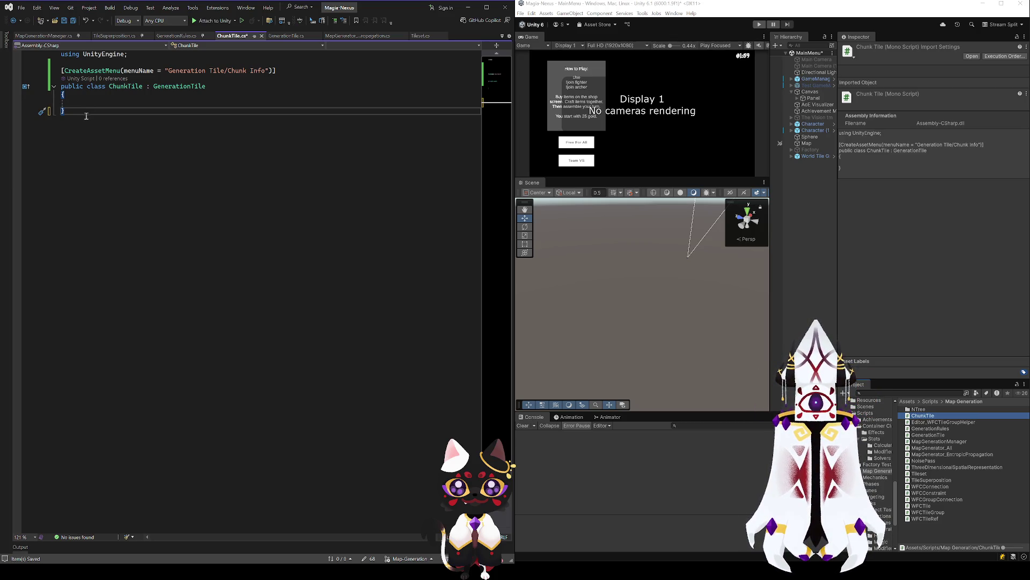
key("Up")
key("ctrl+s")
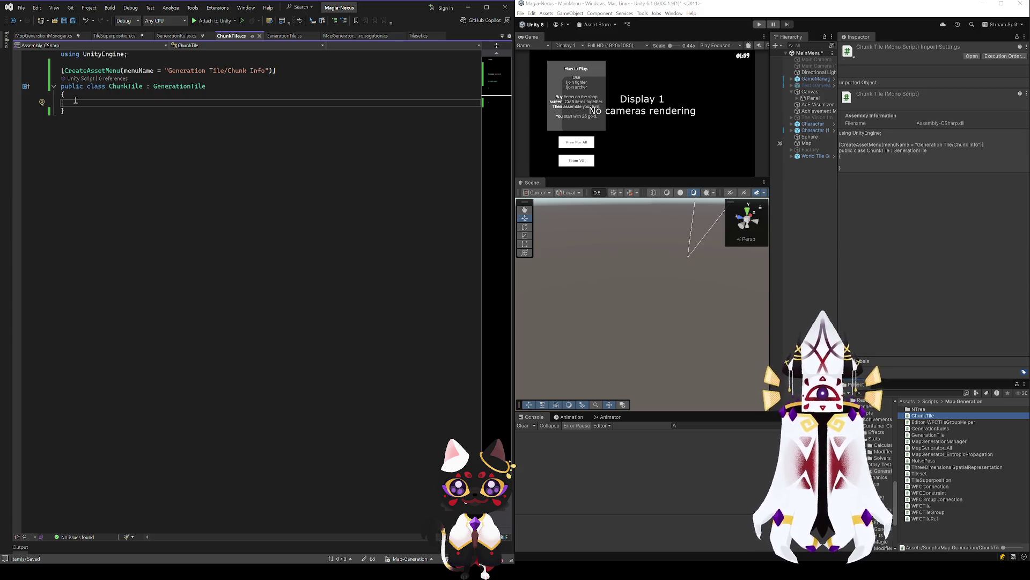
left_click(98, 113)
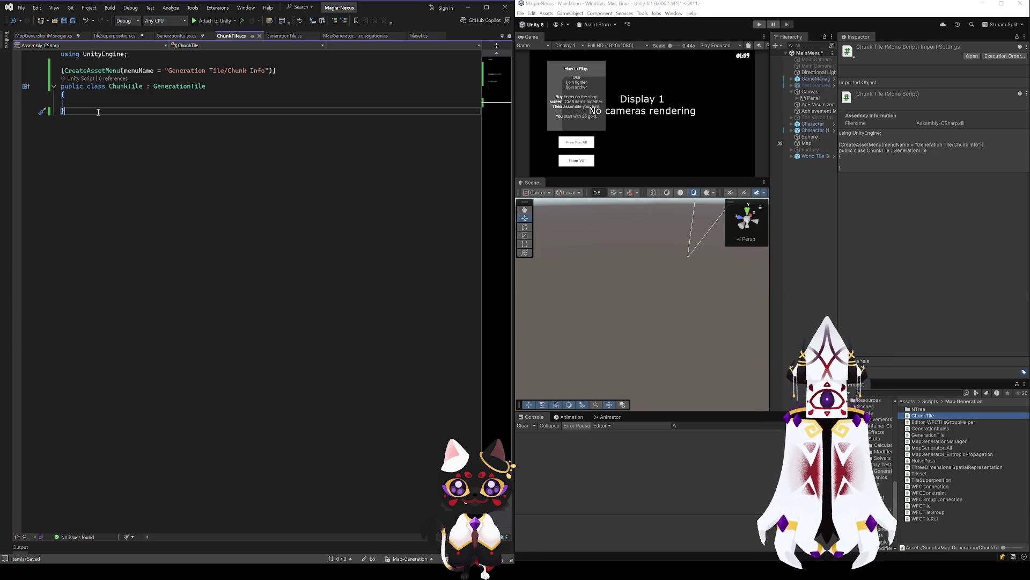
left_click(91, 104)
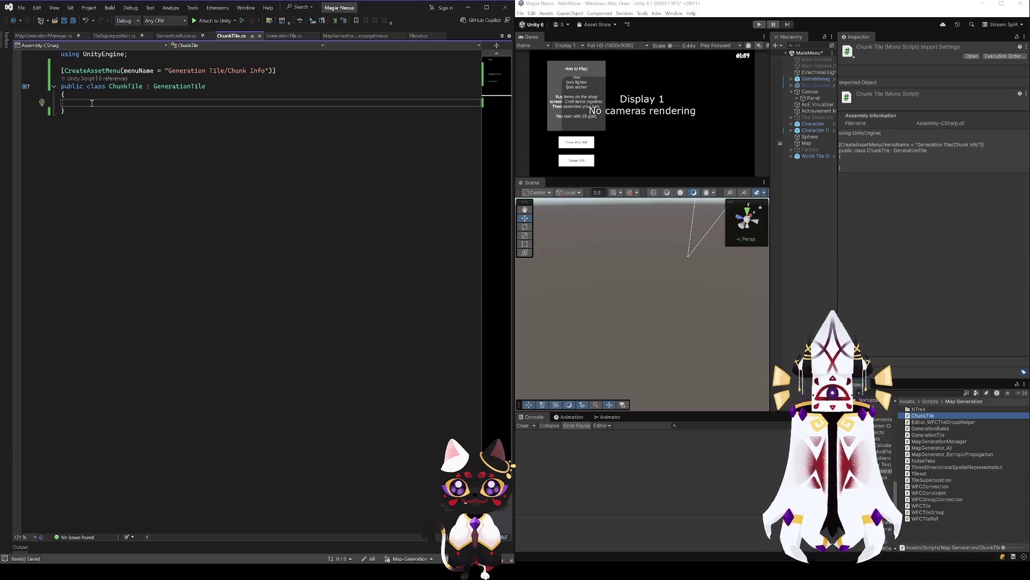
left_click(99, 109)
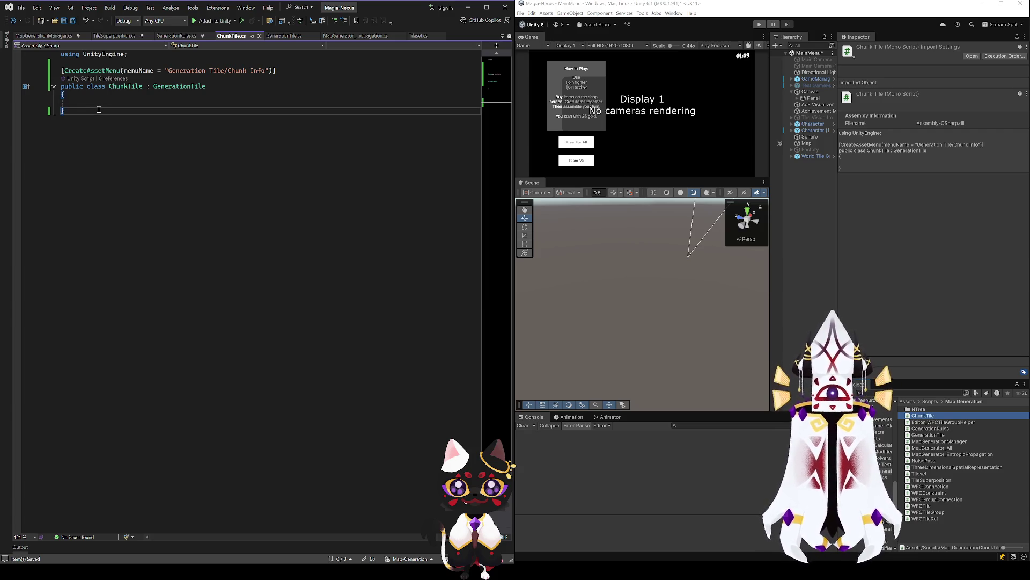
left_click(97, 104)
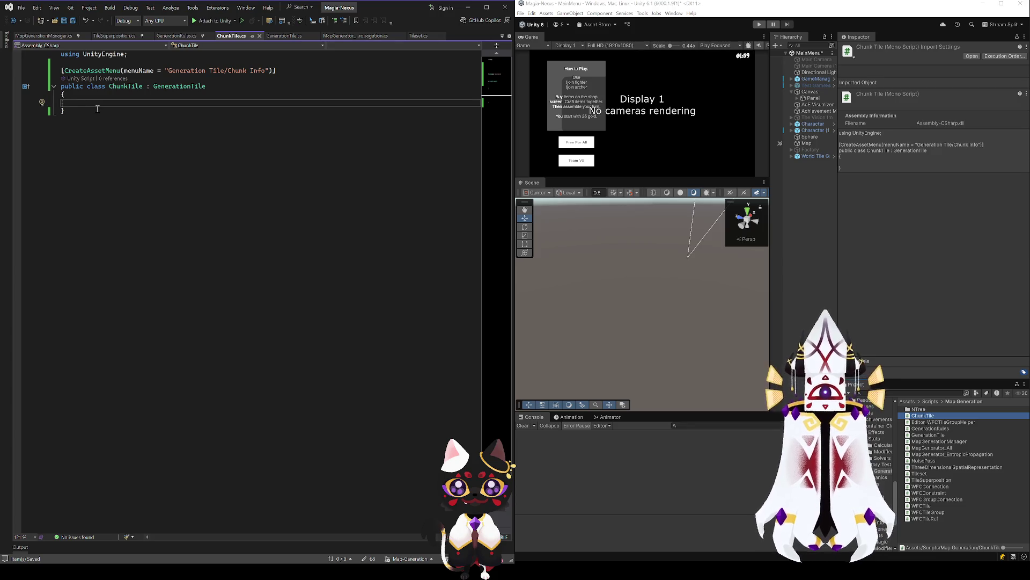
left_click(77, 110)
left_click(79, 94)
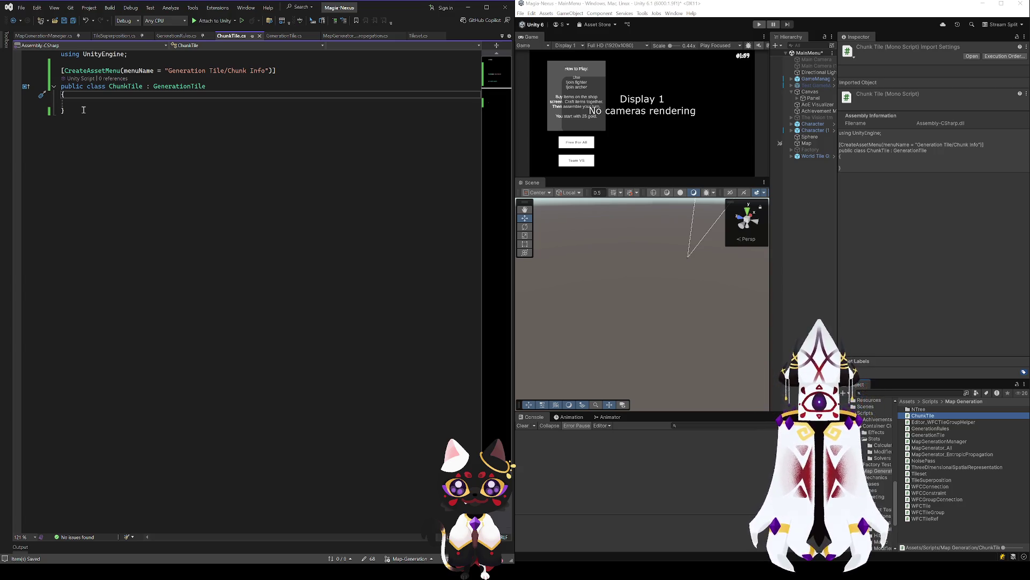
left_click(83, 109)
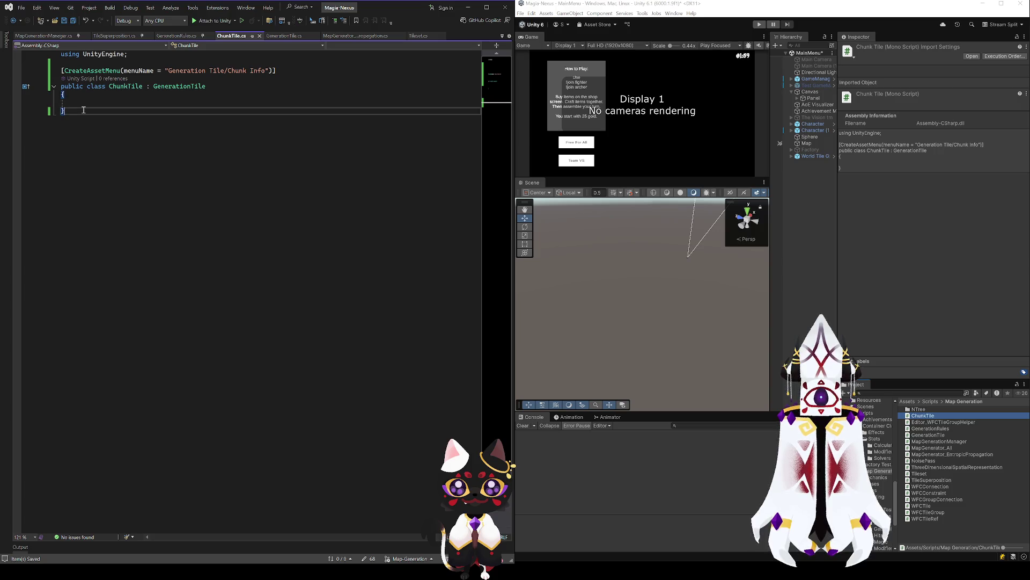
Inspect the tasks list declaration in GenerationTile.cs.
left_click(271, 41)
left_click(145, 120)
left_click(155, 111)
left_click(236, 111)
double_click(253, 111)
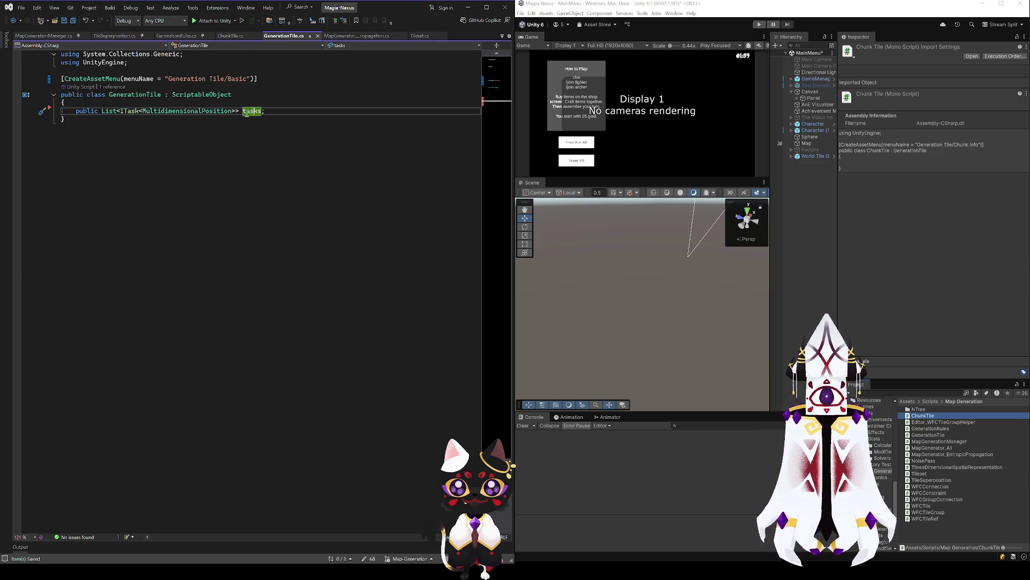
Return to the empty ChunkTile class, then bring up MapGenerationManager.cs.
left_click(232, 36)
key("alt+Tab")
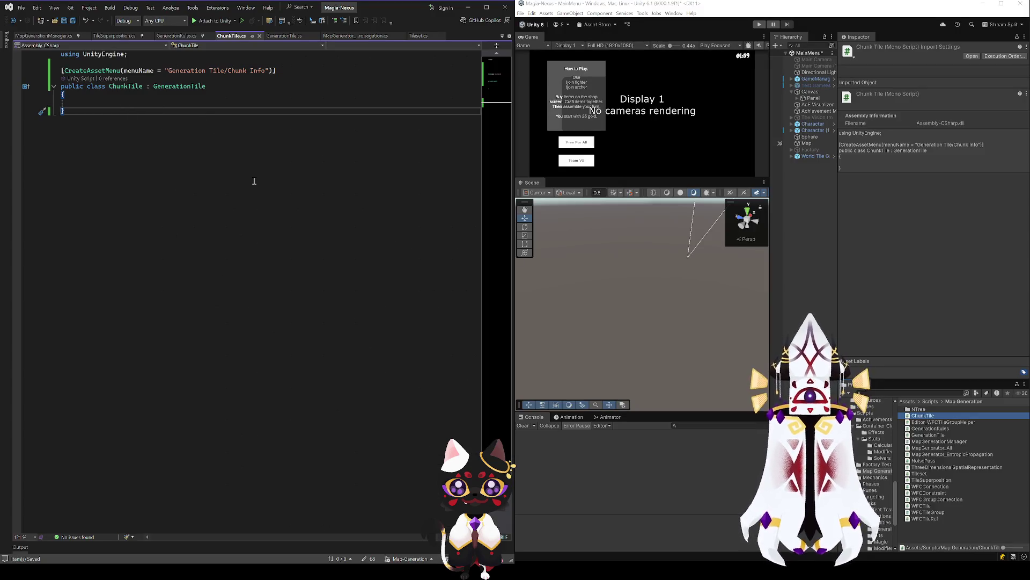
left_click(108, 104)
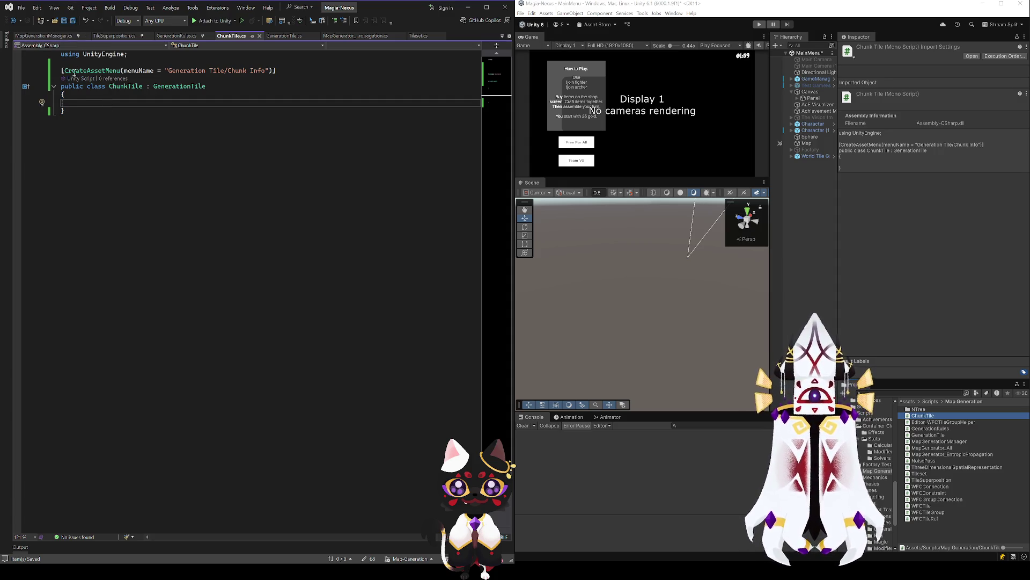
left_click(59, 36)
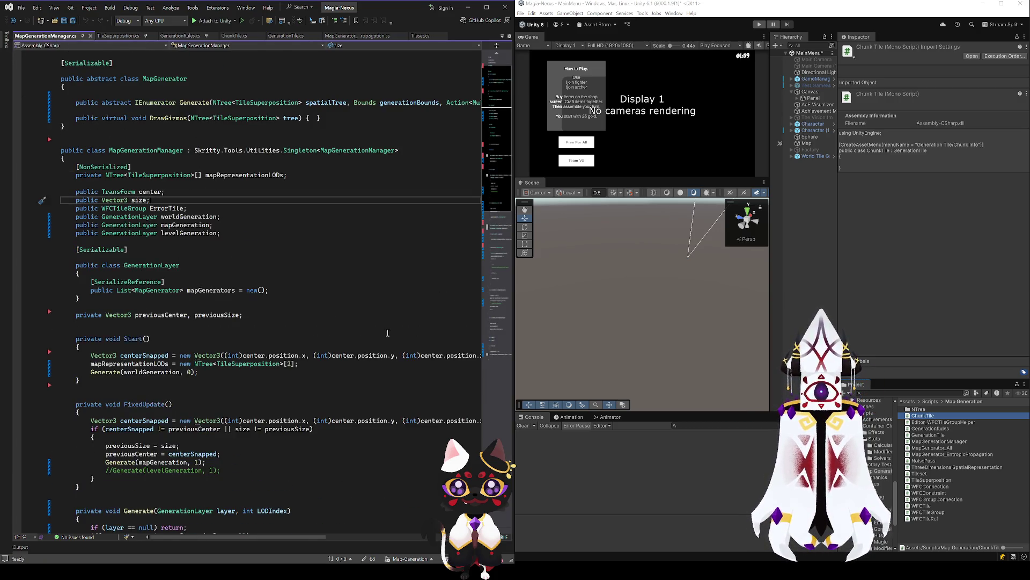
Look over the GenerationRule_MapConstraints class in GenerationRules.cs.
scroll(498, 189, "down", 3)
scroll(498, 186, "up", 5)
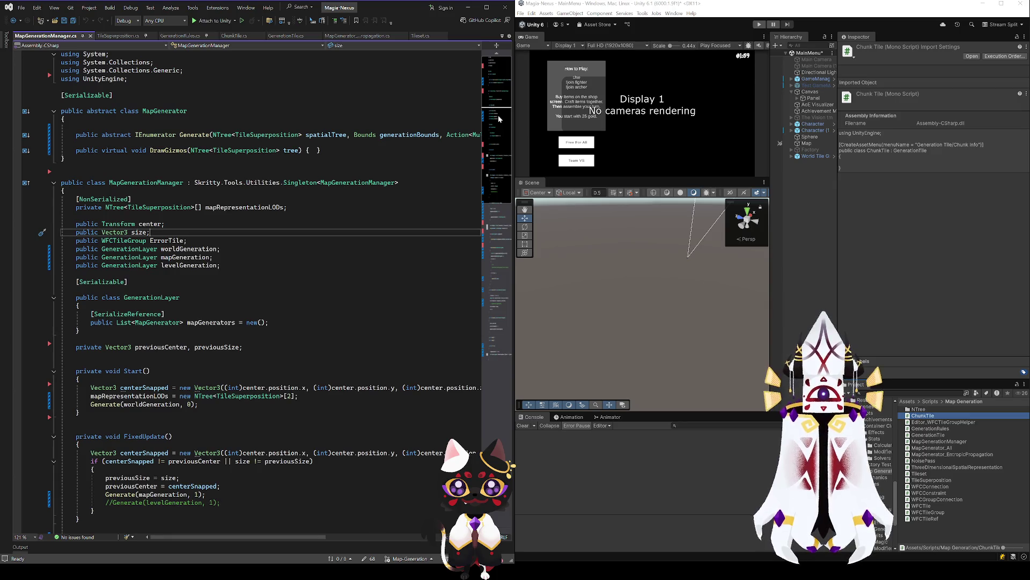
left_click(194, 37)
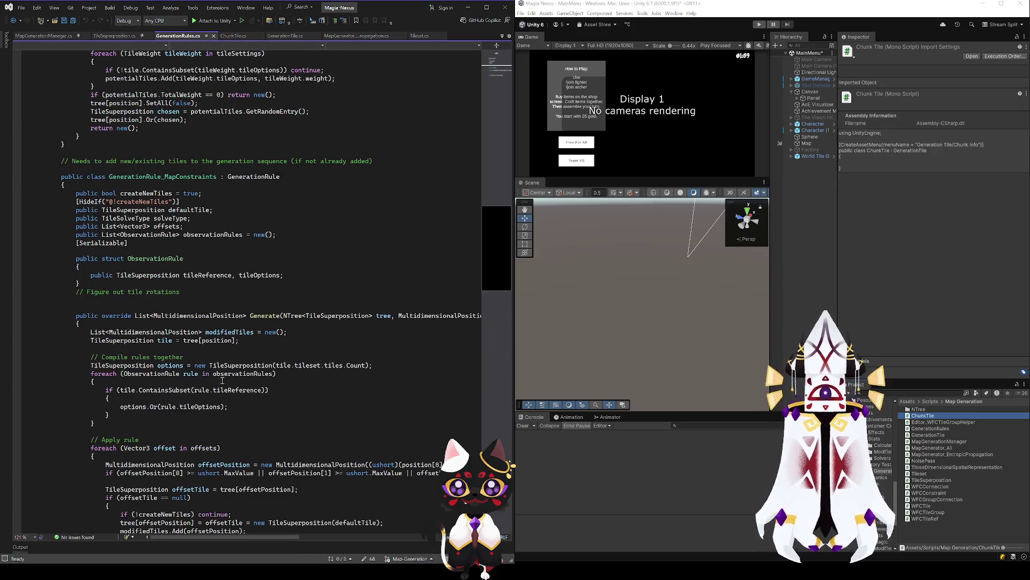
left_click(162, 177)
scroll(260, 299, "up", 4)
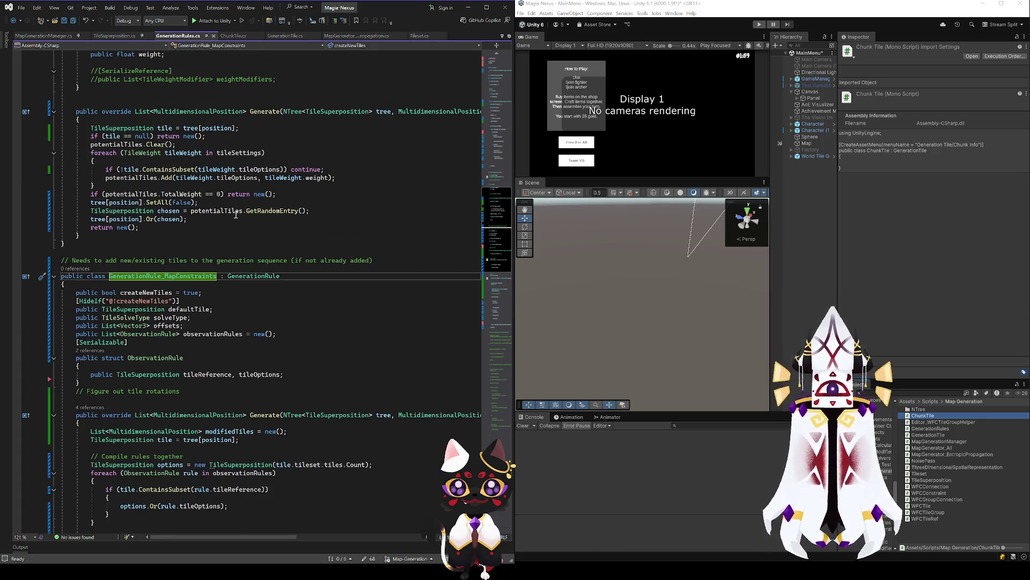
scroll(371, 342, "up", 3)
left_click_drag(492, 261, 479, 125)
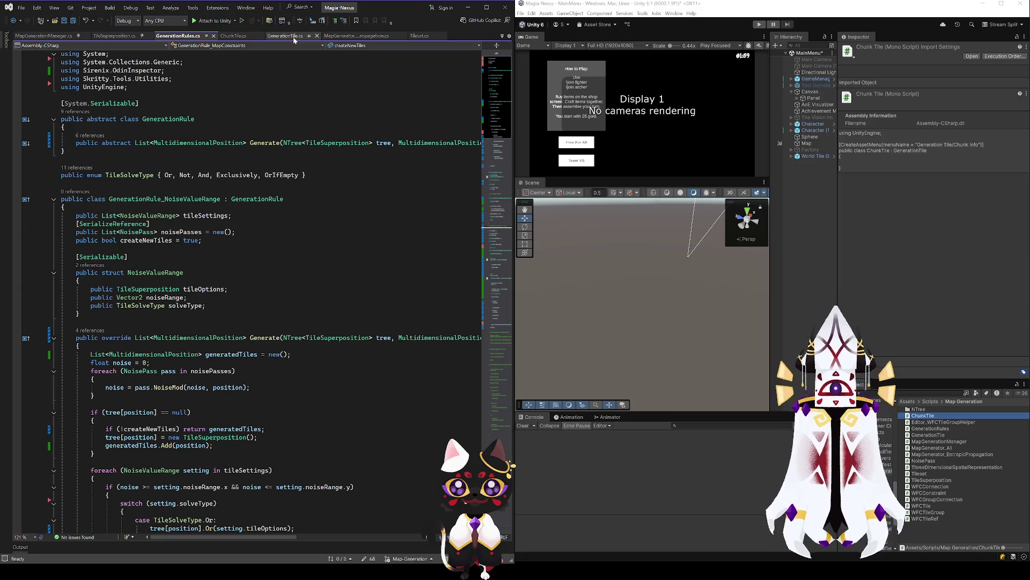
Copy the [SerializeReference] generationRules list from MapGenerator_EntropicPropagation into ChunkTile.
left_click(352, 35)
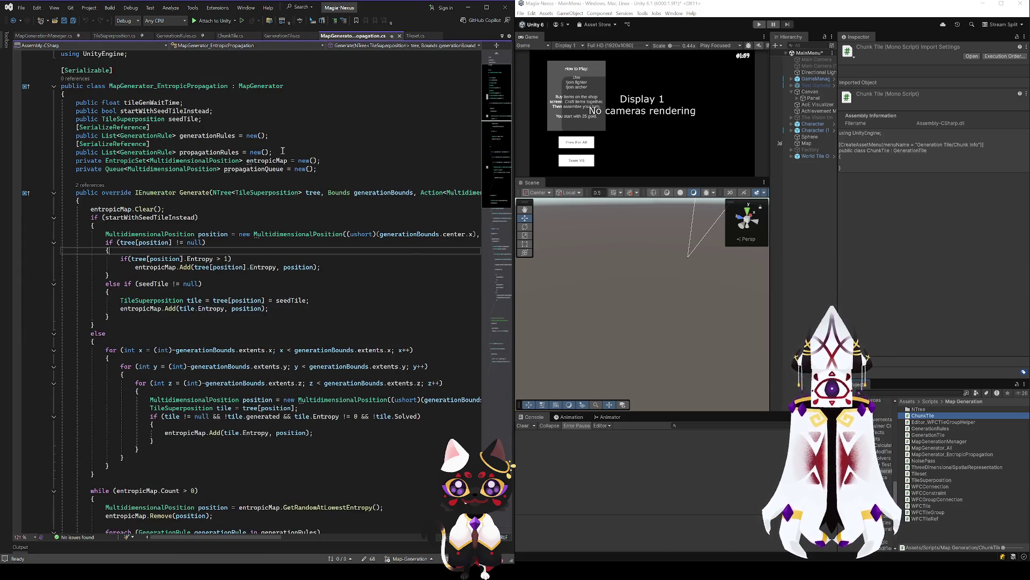
mouse_move(278, 136)
left_mouse_down()
mouse_move(156, 145)
mouse_move(76, 127)
left_mouse_up()
key("ctrl+c")
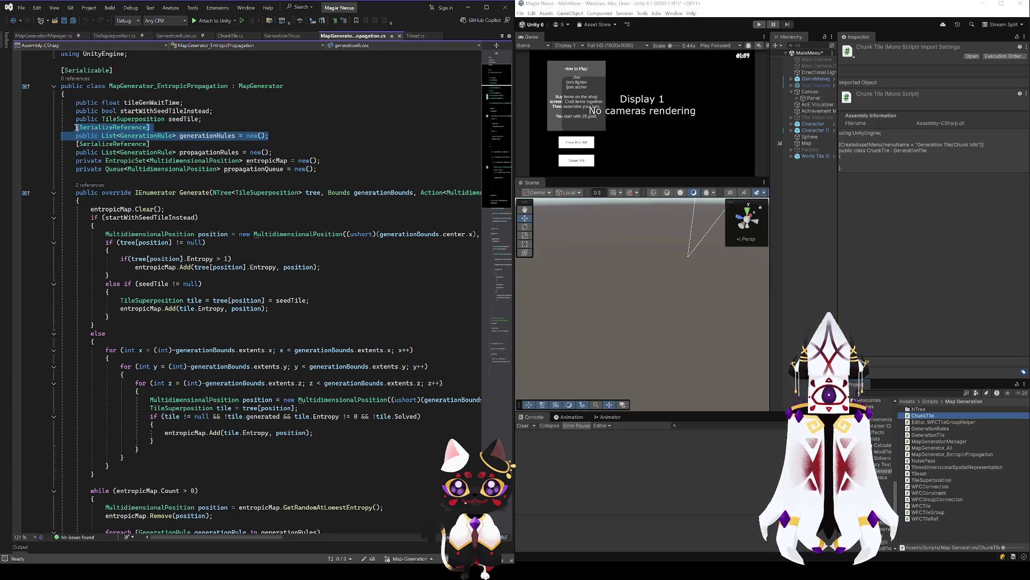
left_click(177, 36)
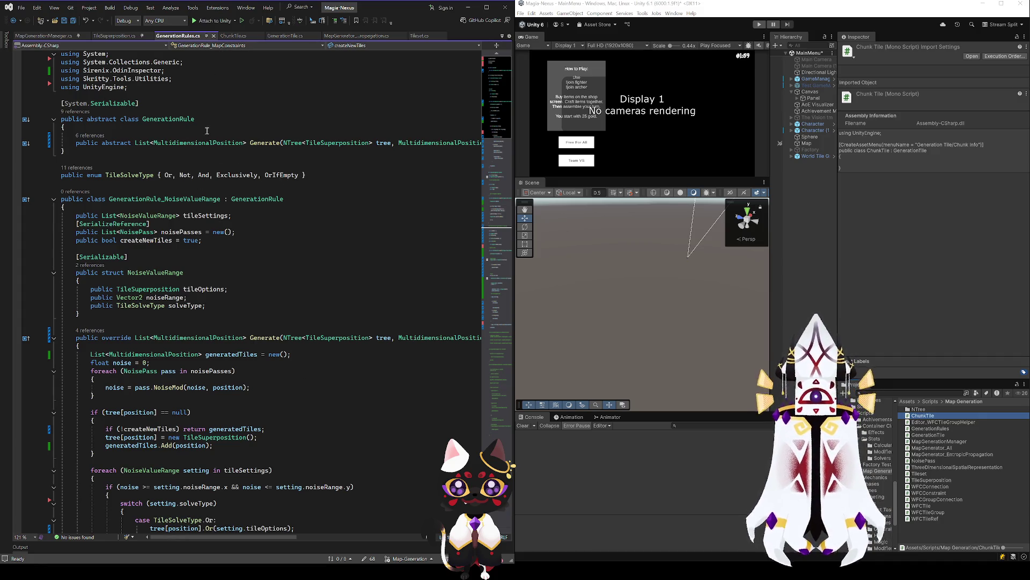
left_click(234, 35)
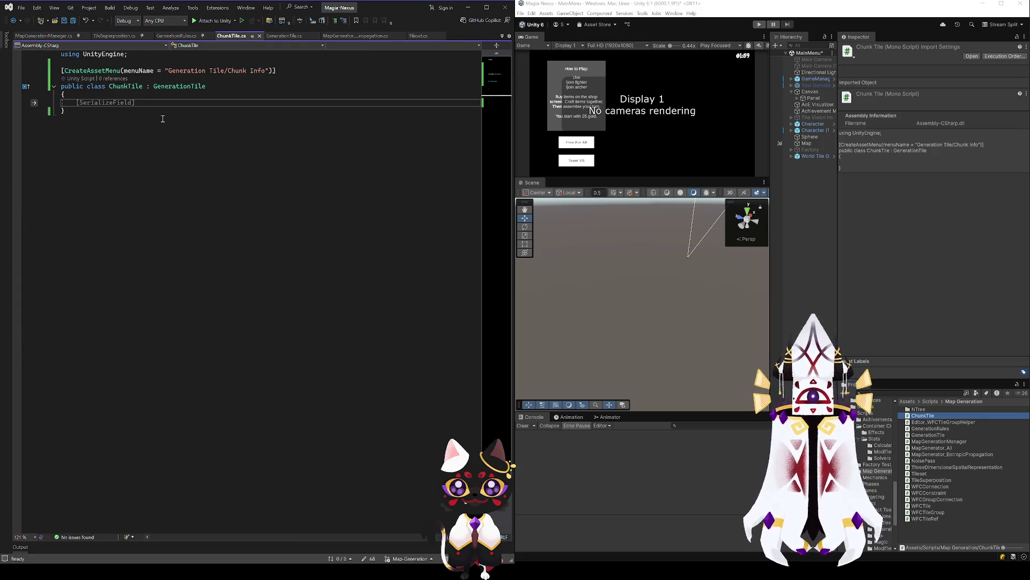
key("ctrl+v")
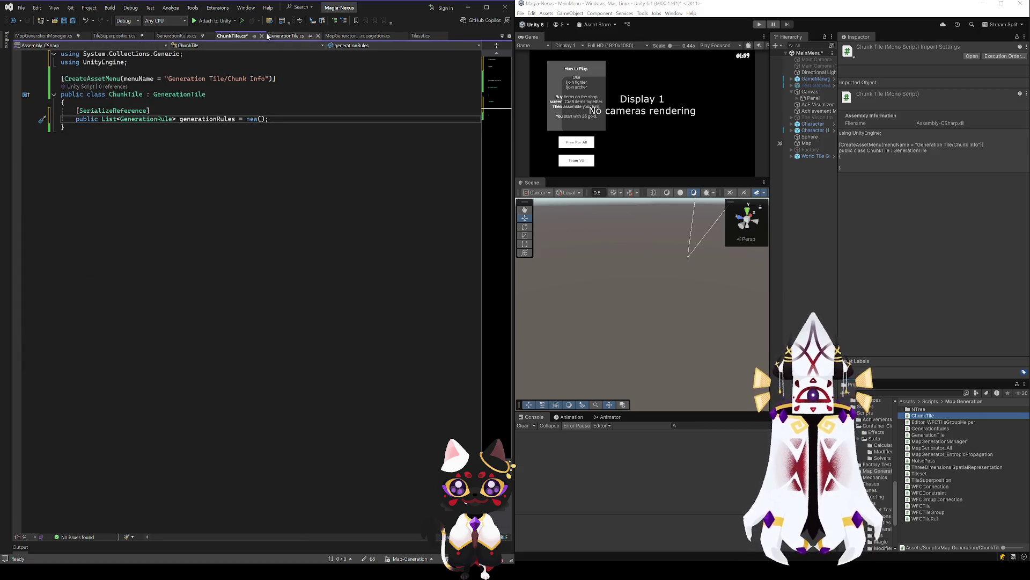
left_click(177, 35)
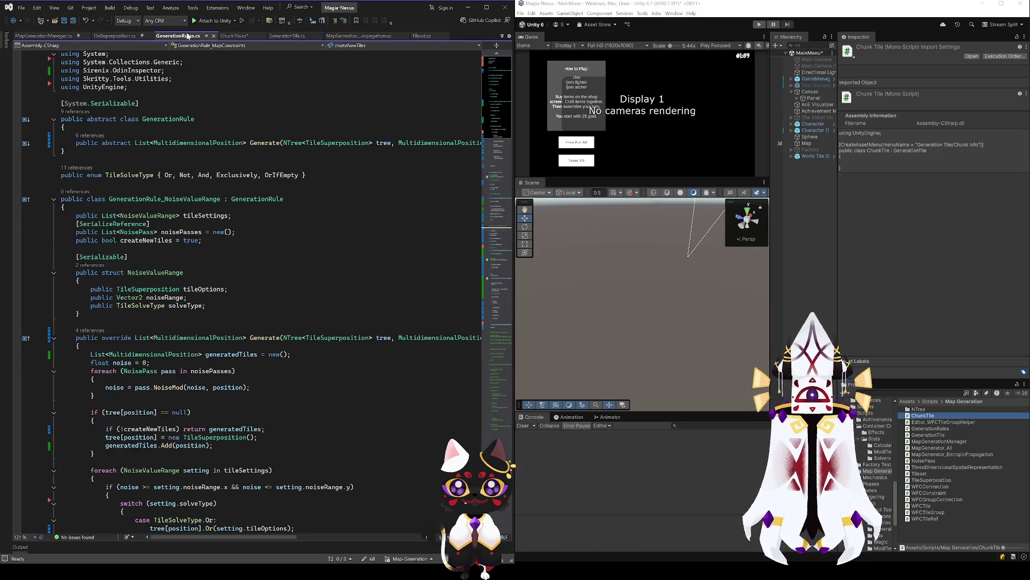
Add an empty public class GenerationRule_ChunkReference below the TileSolveType enum.
left_click(112, 184)
key("Return")
key("Return")
key("Up")
type("public class G")
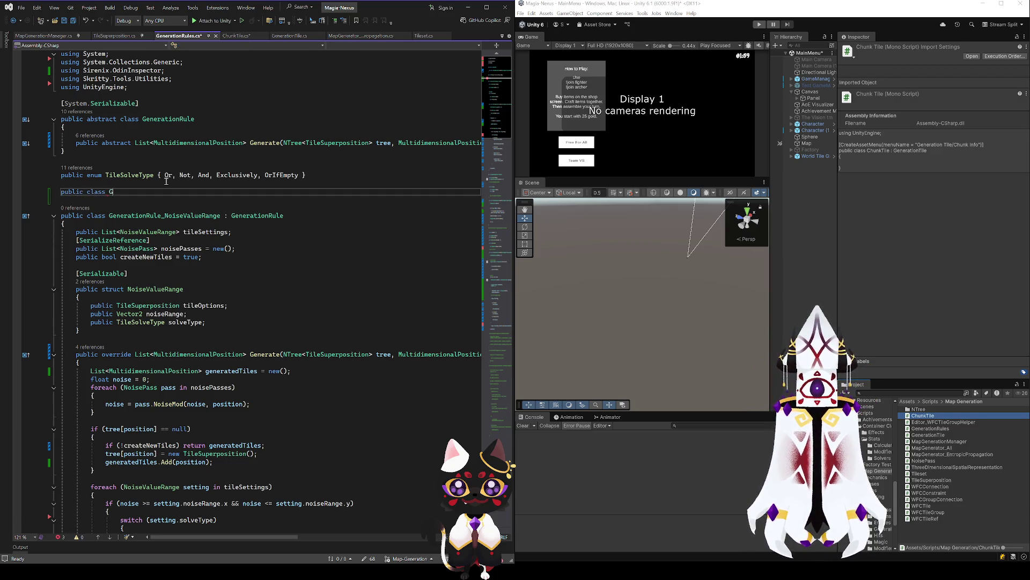
type("enerationRule_")
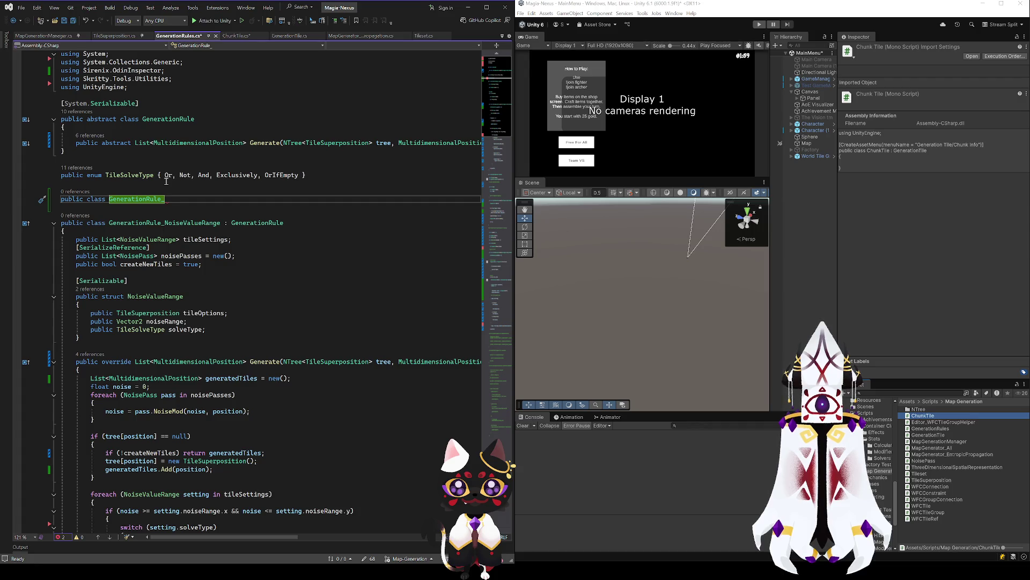
type("NestedRe")
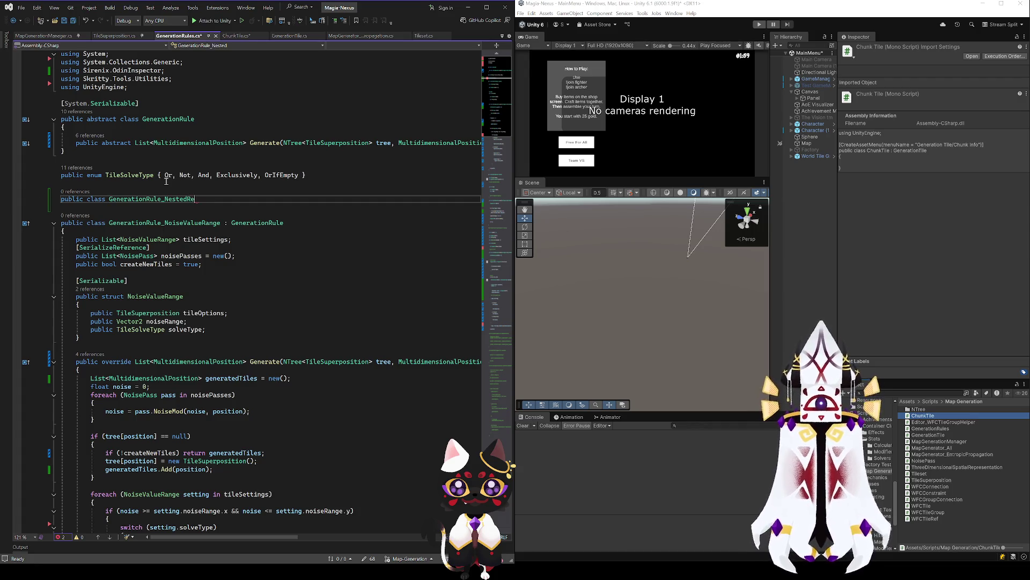
type("ference")
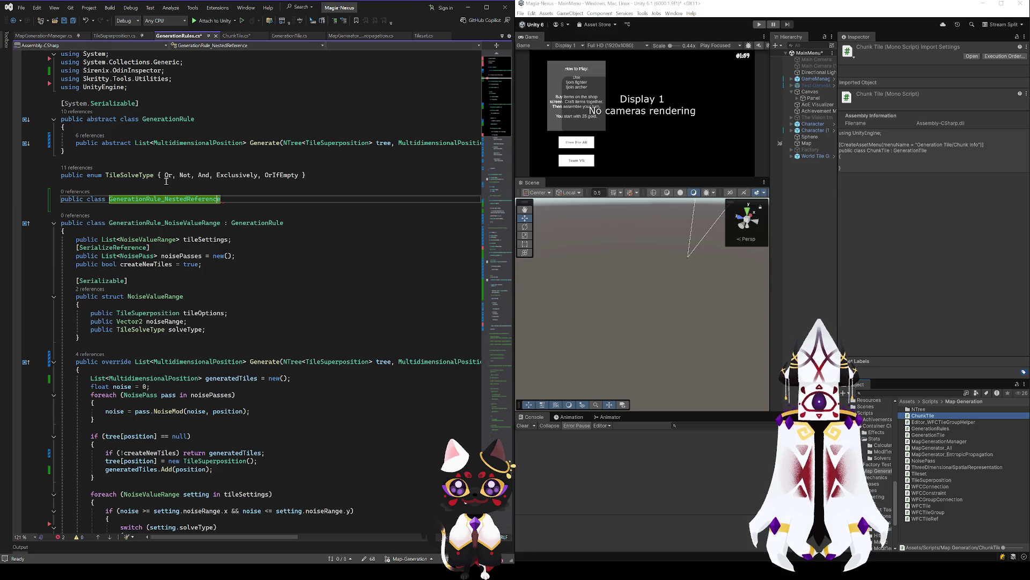
type("Chunk")
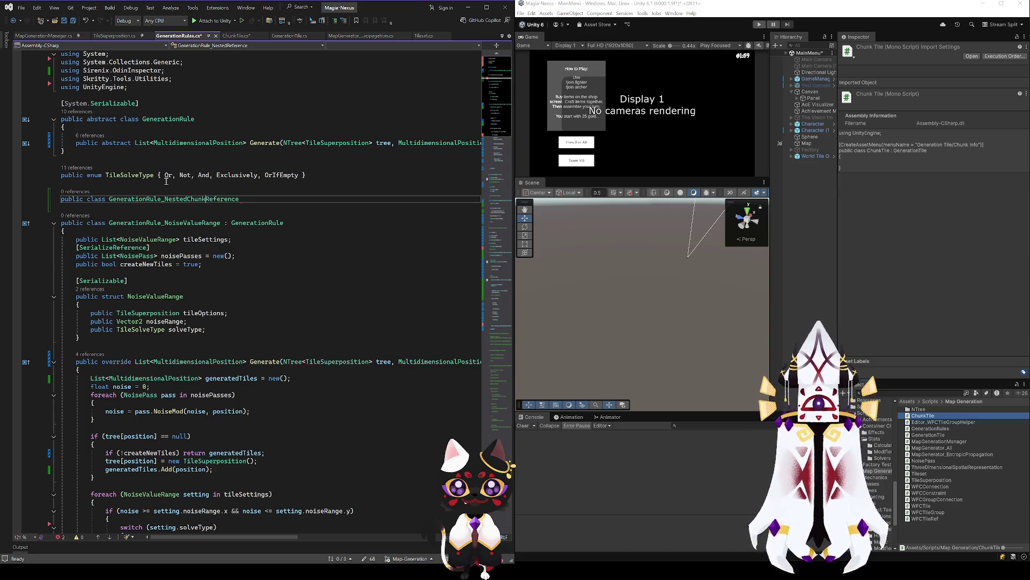
key("BackSpace")
key("BackSpace")
key("BackSpace")
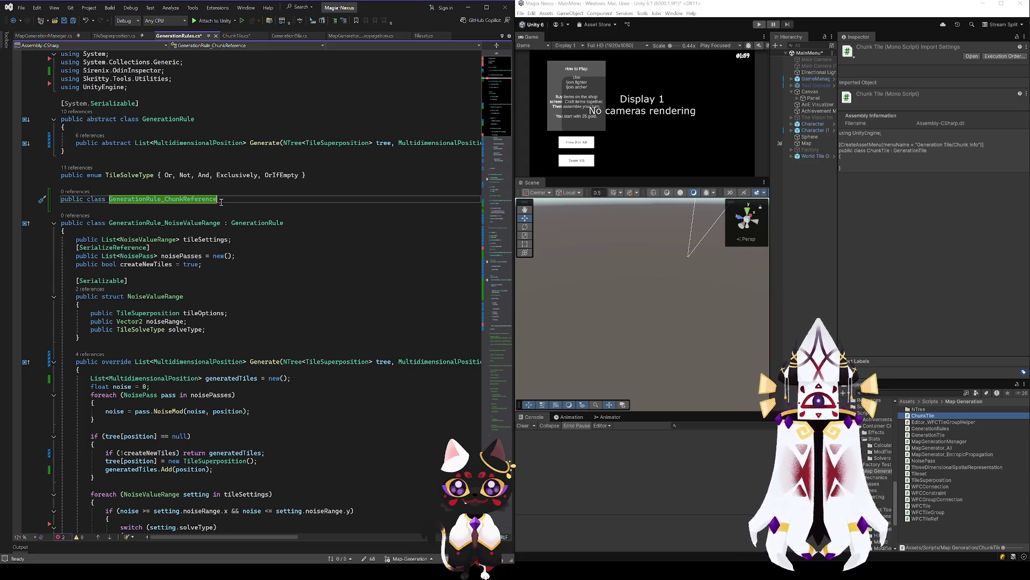
type("{")
key("Return")
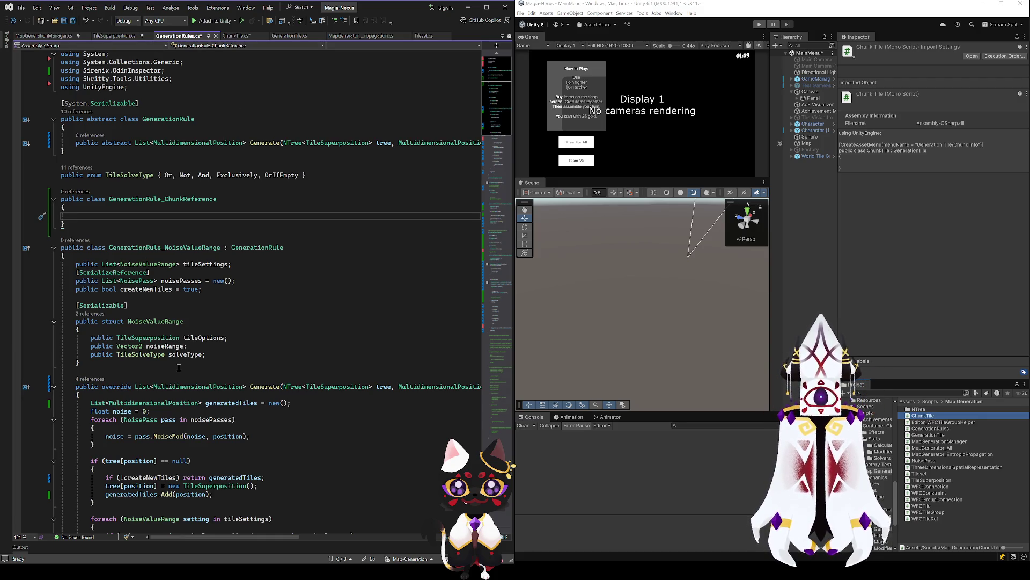
Make ChunkReference inherit GenerationRule, implement Generate, and start 'foreach (GenerationRule rule in'.
left_click(228, 199)
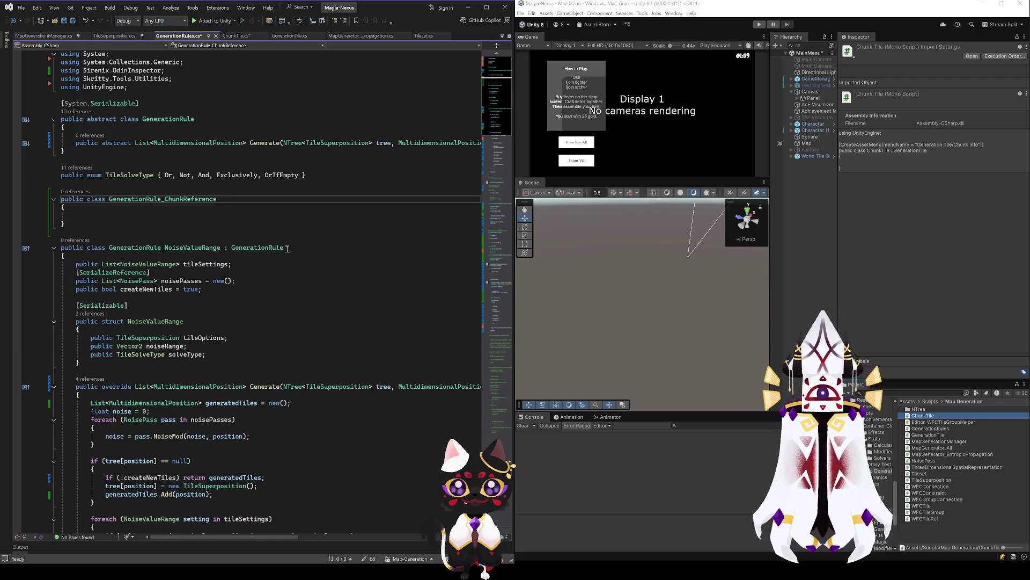
left_click_drag(287, 248, 218, 248)
key("ctrl+c")
left_click(232, 199)
key("ctrl+v")
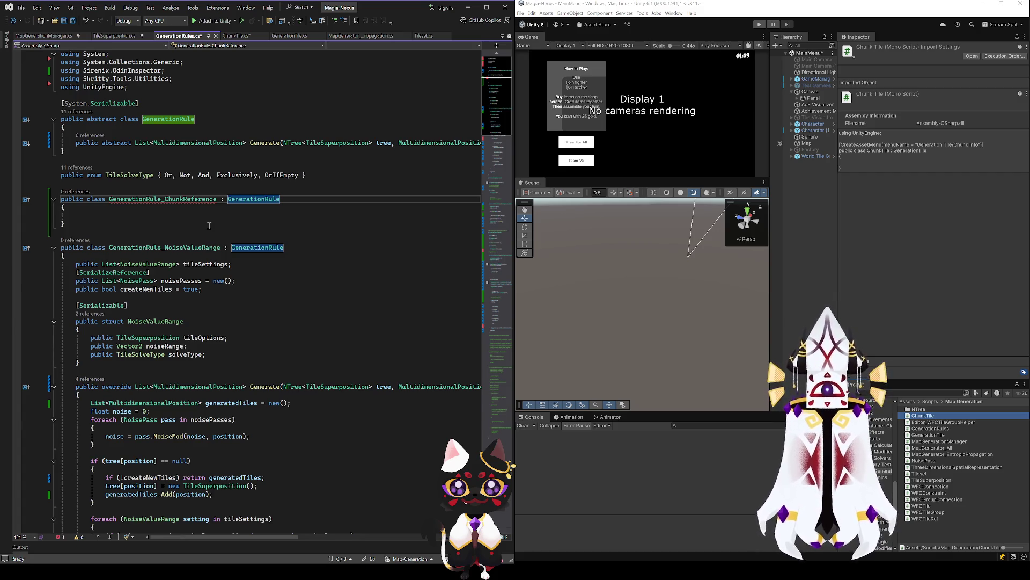
key("ctrl+period")
key("Return")
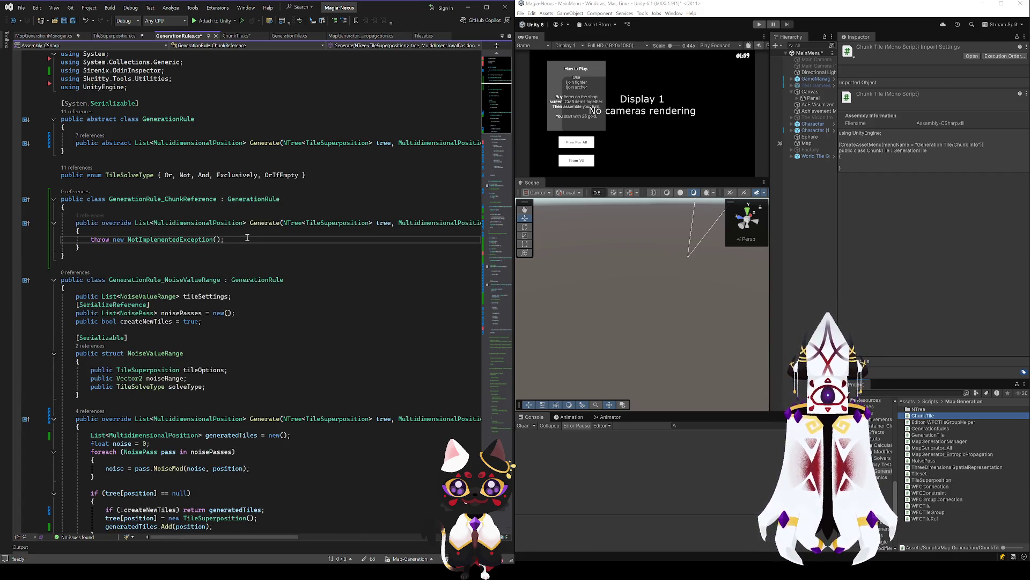
left_click_drag(248, 238, 245, 234)
type("forea")
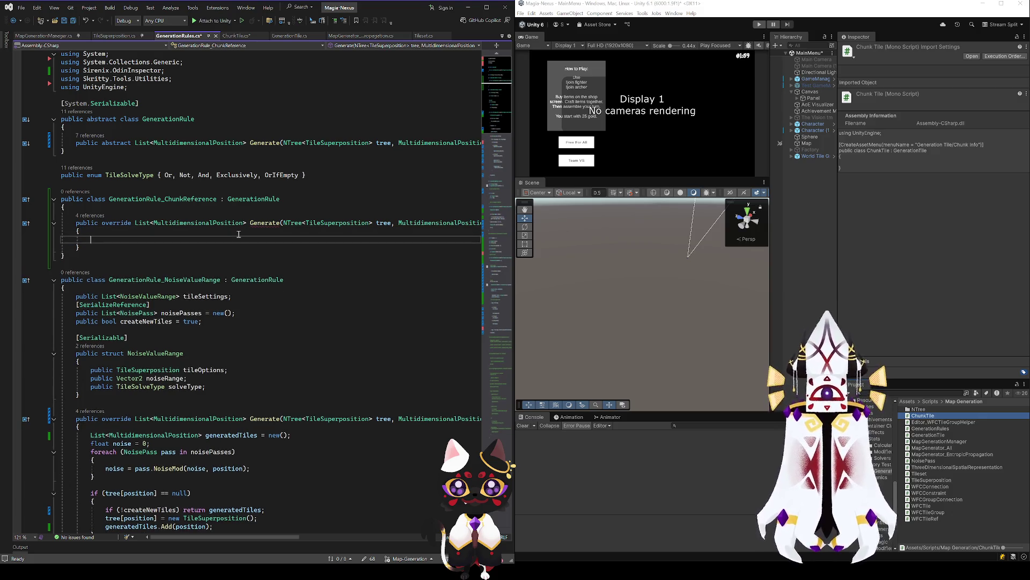
type("ch()")
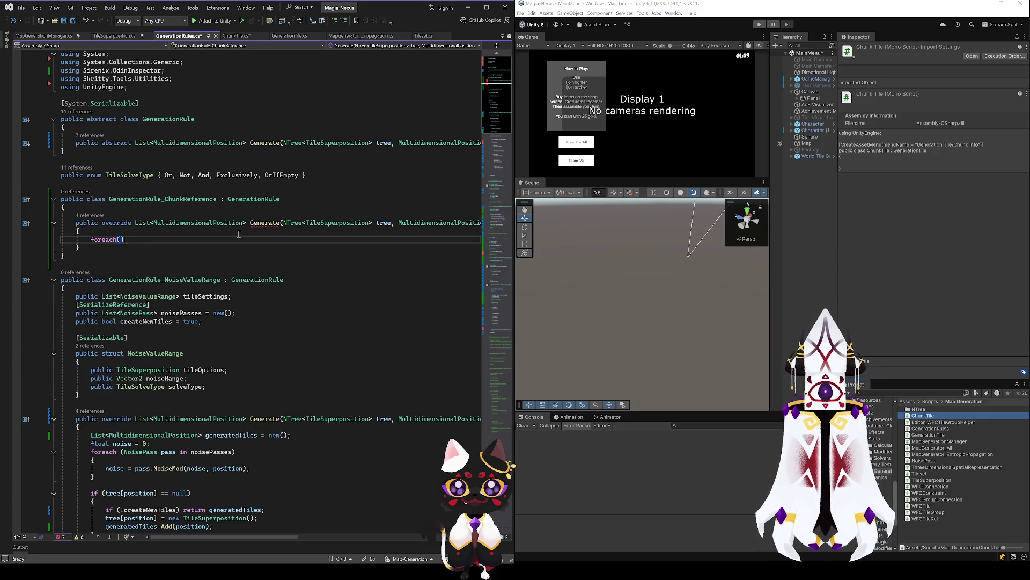
type("GenerationRule")
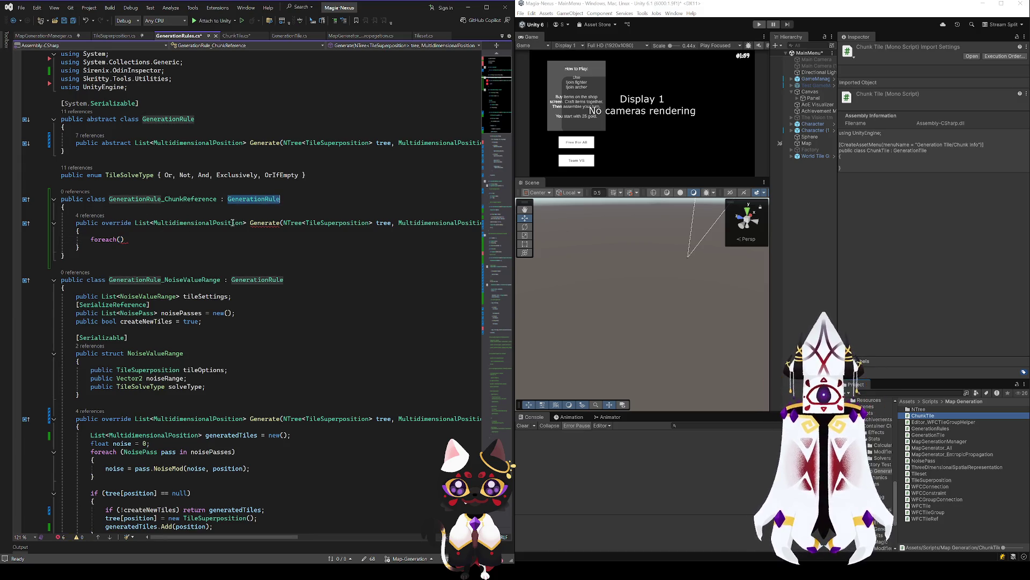
type(" ru")
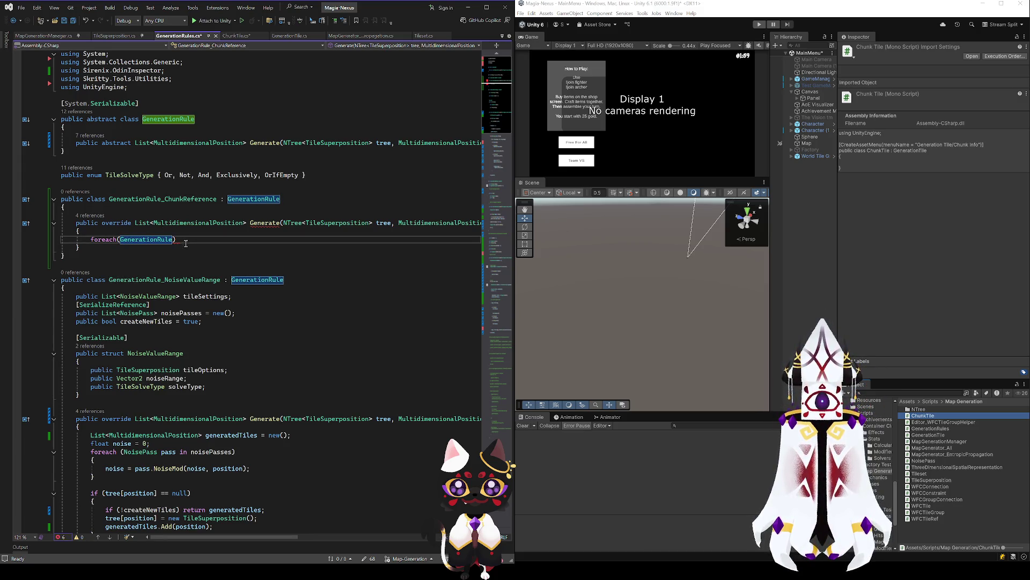
type("le in")
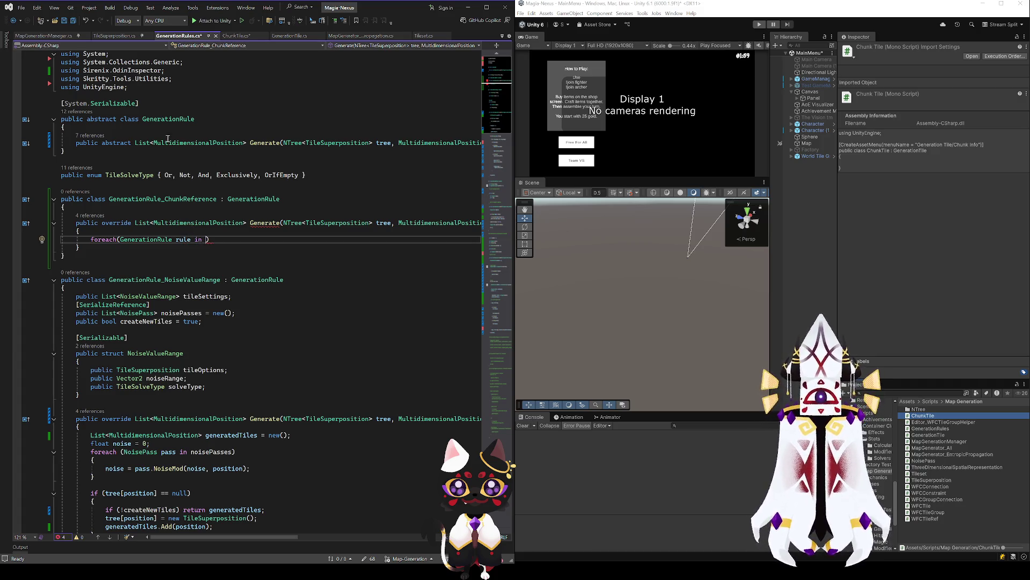
Check how the tree parameter is used in the NoiseValueRange and WeightedCollapse Generate methods.
mouse_move(195, 537)
left_mouse_down()
mouse_move(235, 537)
mouse_move(192, 532)
mouse_move(223, 523)
left_mouse_up()
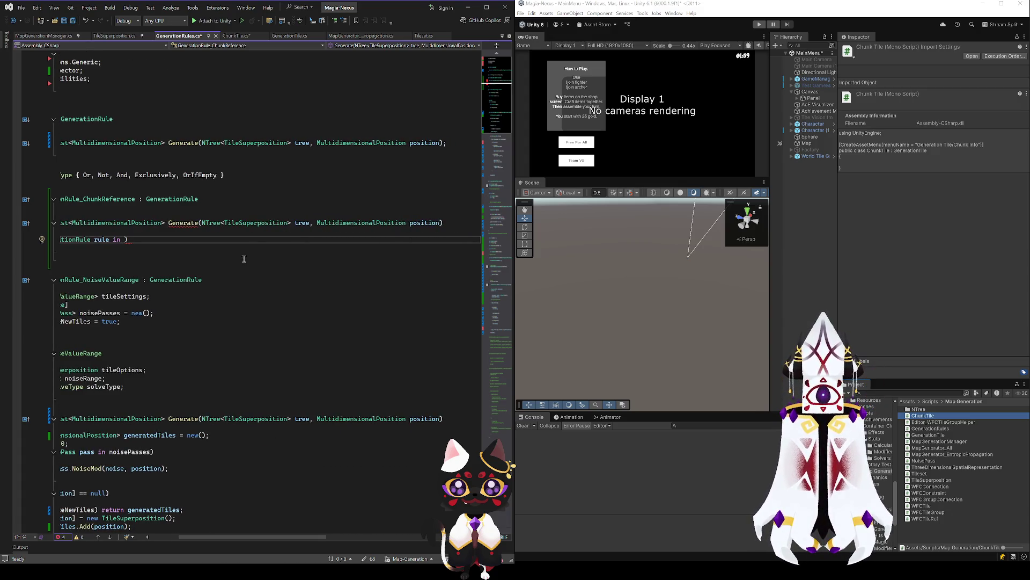
left_click(299, 222)
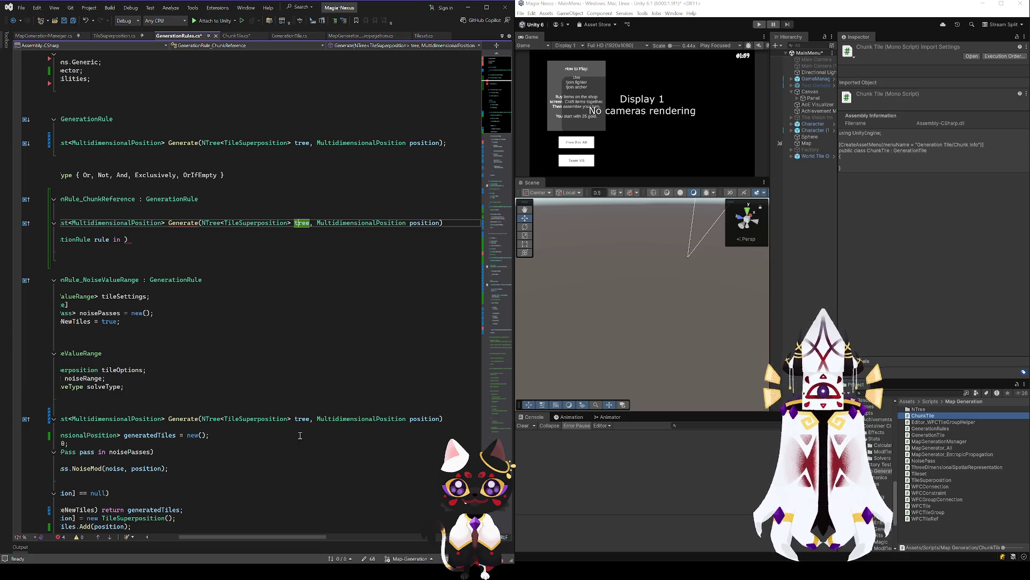
scroll(269, 387, "down", 8)
scroll(269, 387, "left", 4)
scroll(270, 387, "down", 20)
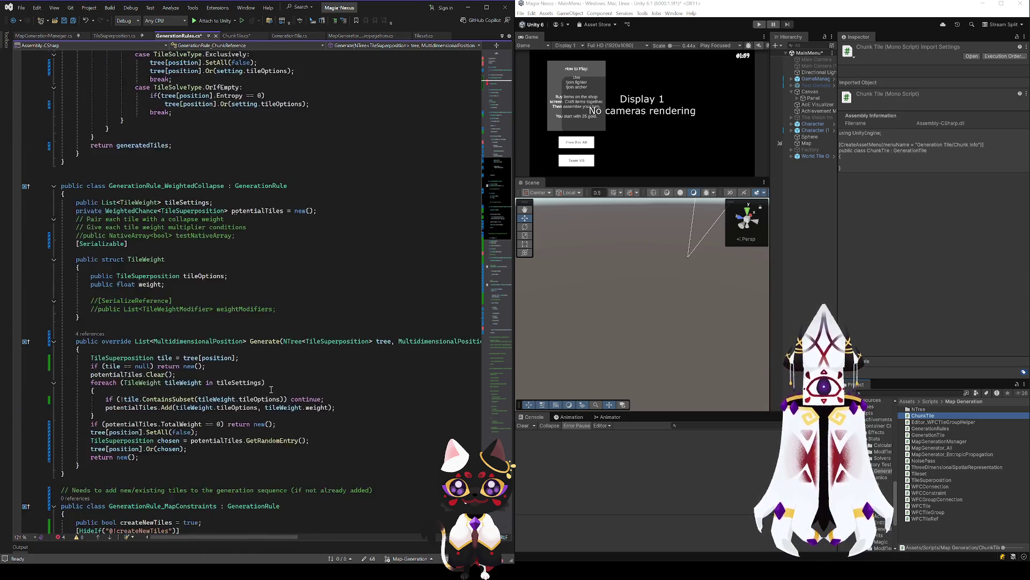
left_click_drag(490, 369, 507, 94)
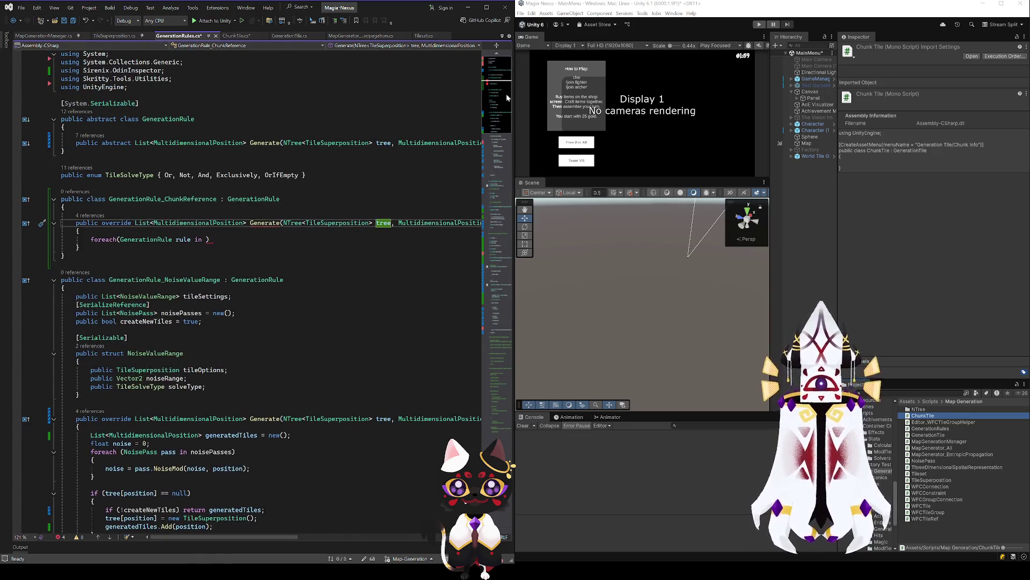
left_click(384, 419)
scroll(353, 461, "down", 14)
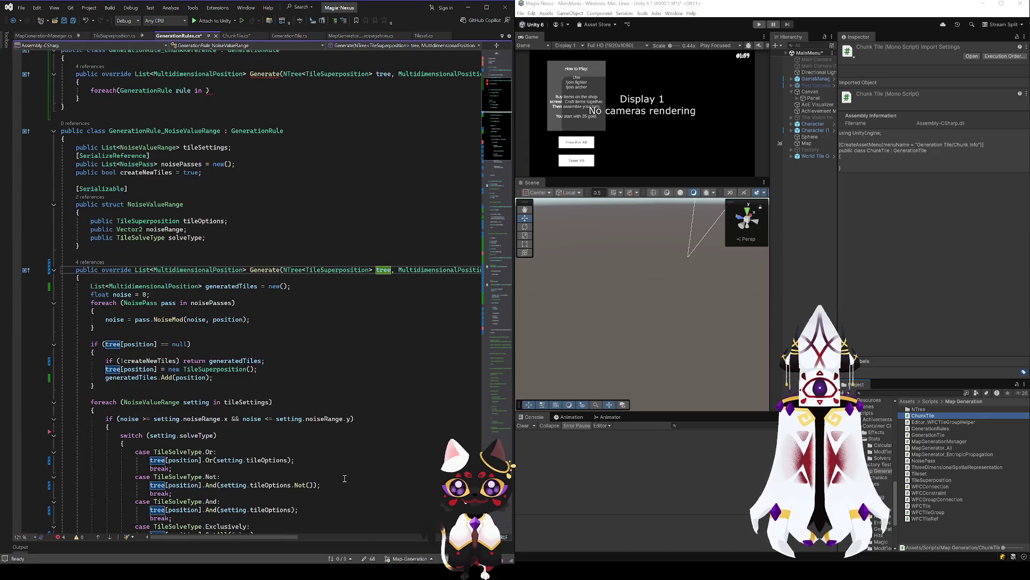
scroll(353, 462, "down", 17)
left_click(384, 195)
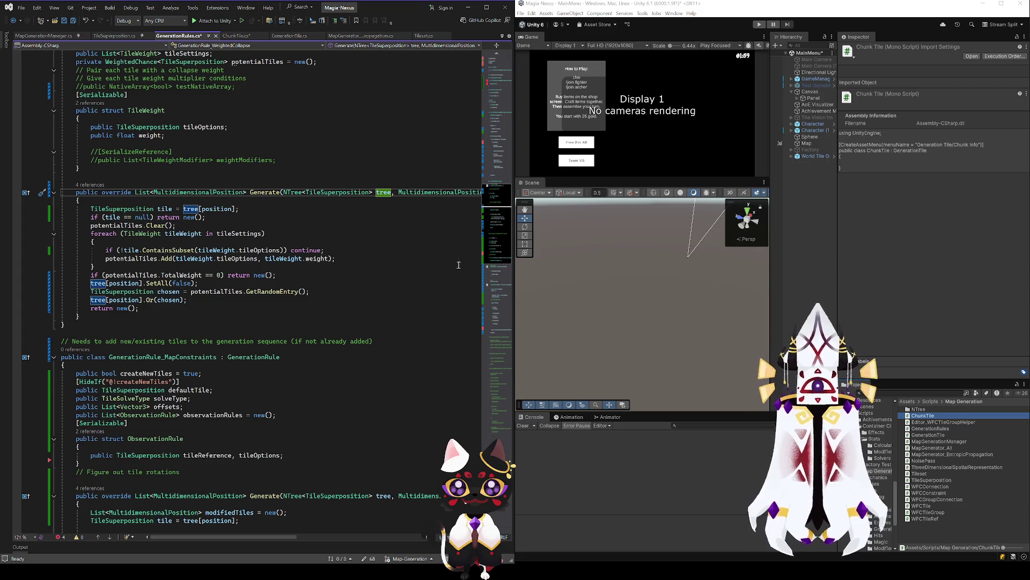
scroll(502, 121, "up", 20)
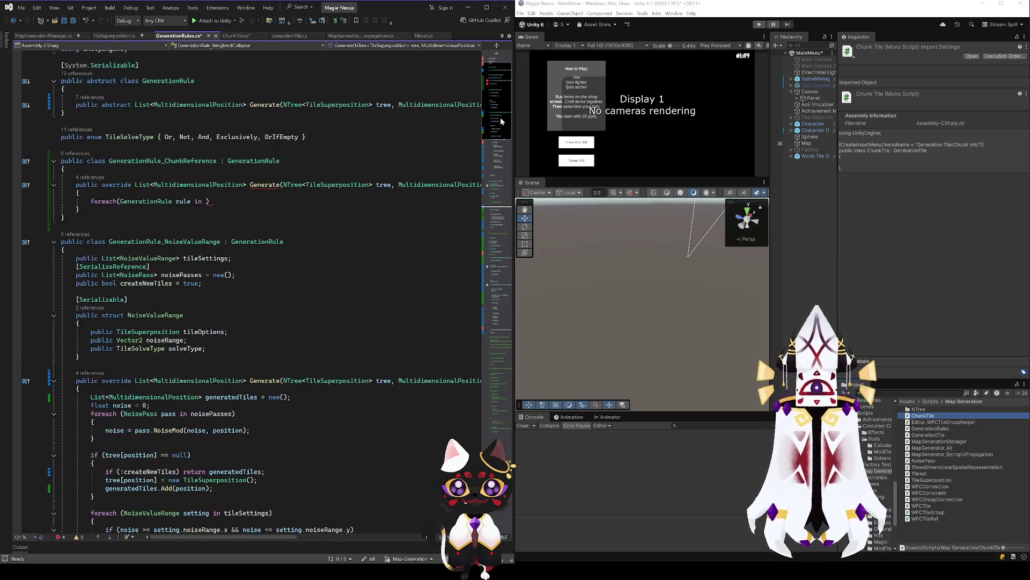
scroll(499, 114, "up", 2)
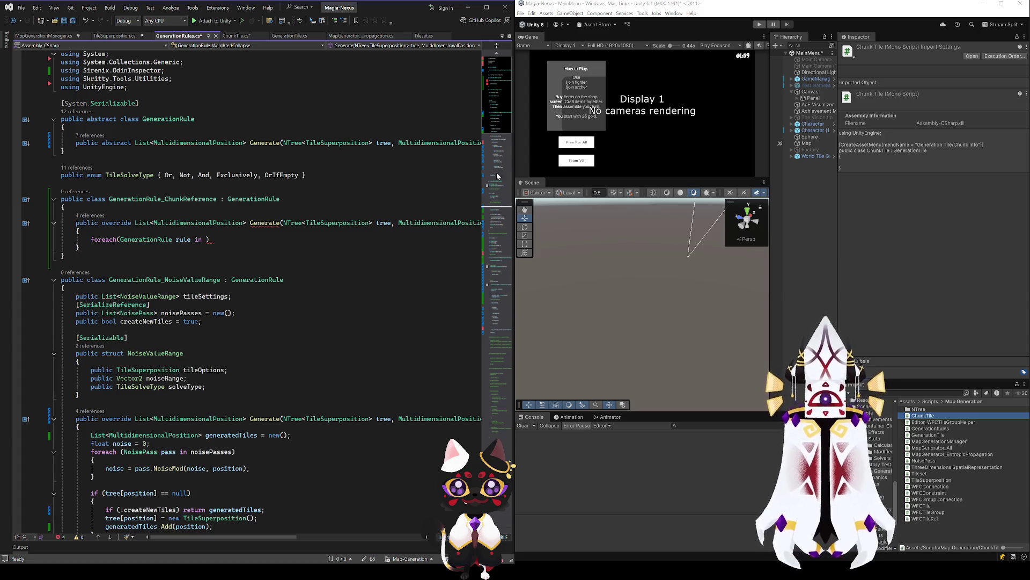
double_click(384, 223)
Try tree as the foreach collection, remove it, and highlight the NTree type.
left_click(273, 238)
left_click(206, 241)
type("tree")
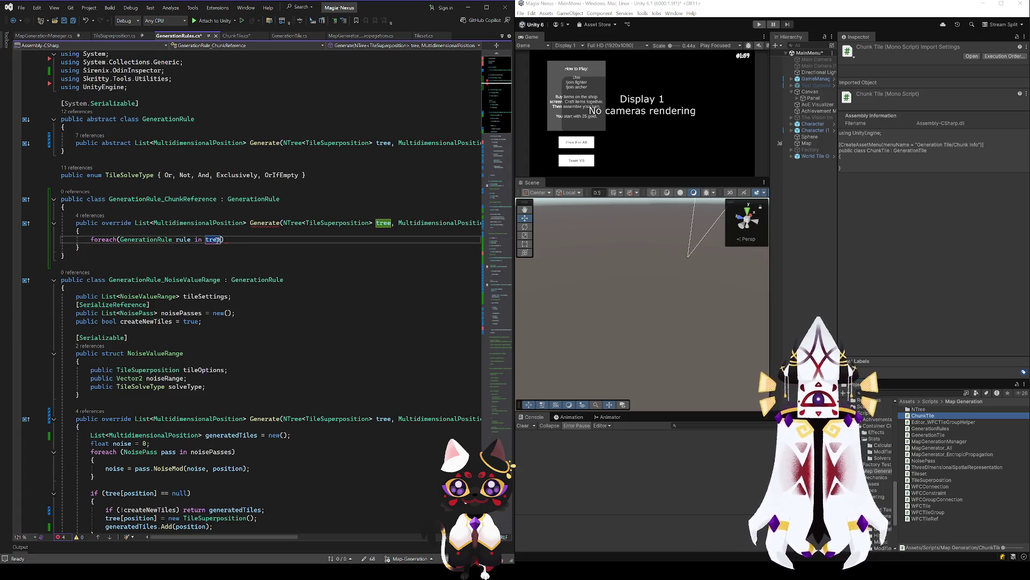
key("BackSpace")
key("BackSpace")
key("BackSpace")
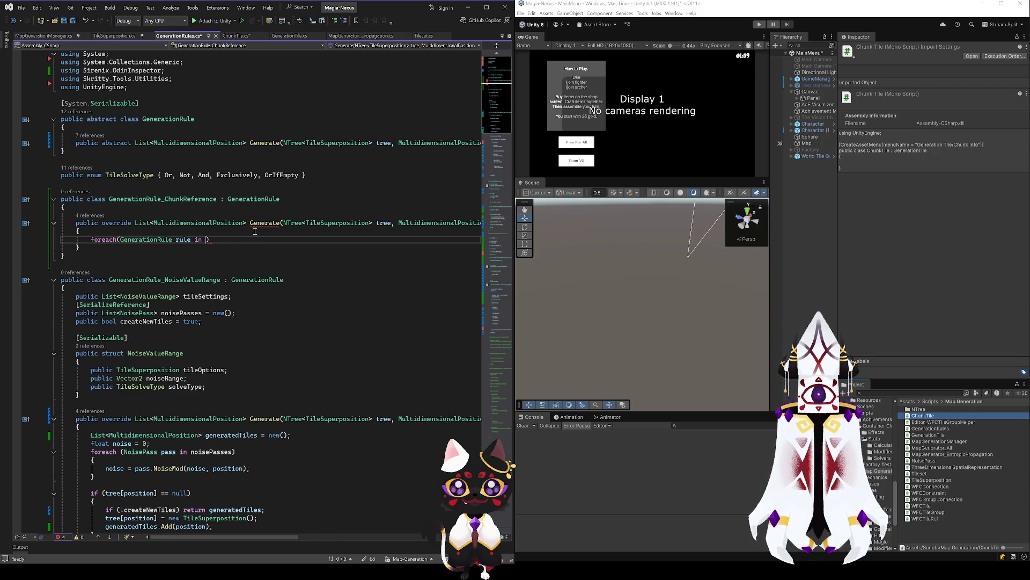
left_click(285, 222)
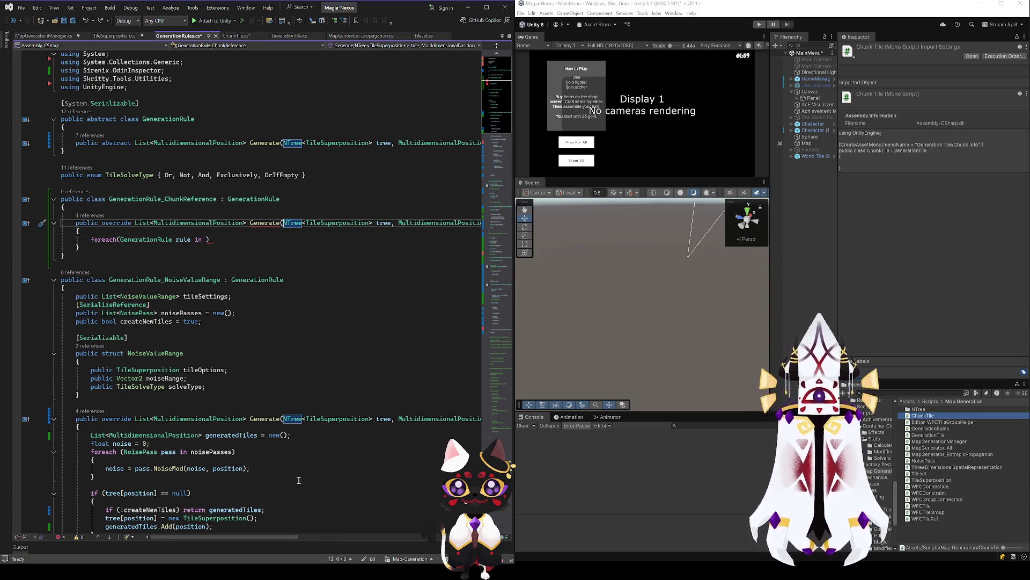
Look at the MapGenerationManager class declaration.
left_click(44, 36)
left_click(176, 183)
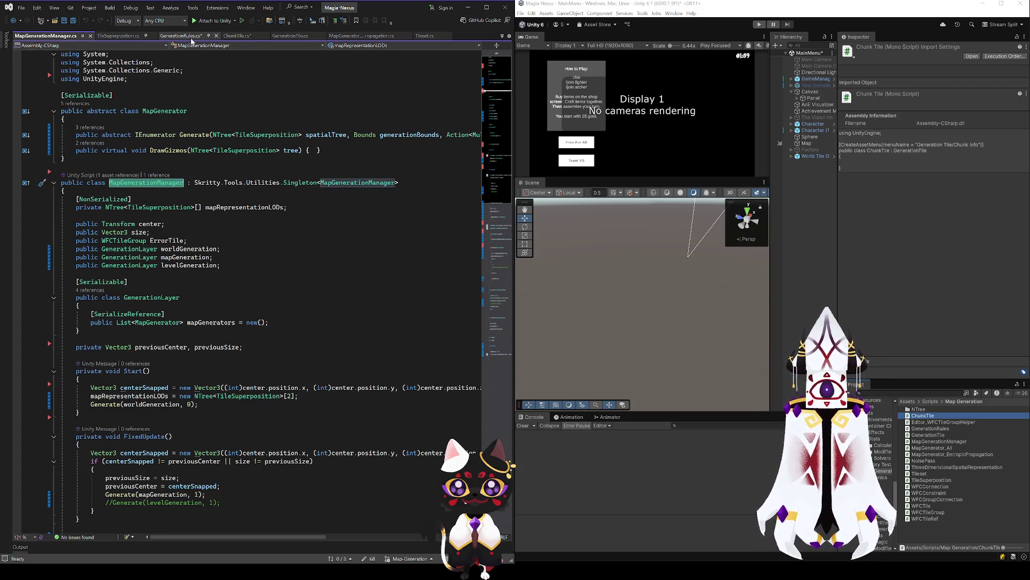
left_click(179, 36)
Prepend 'MapGenerationManager manager /*TODO: THIS IS TEMP*/,' to the abstract Generate signature and copy it.
left_click(290, 142)
type("MapGenerationManager m")
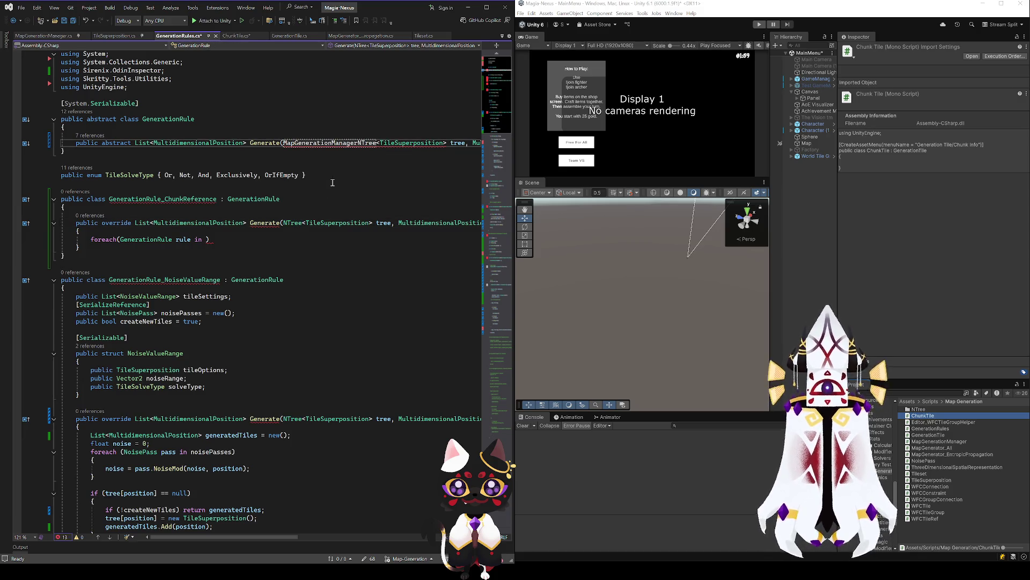
type("anager ")
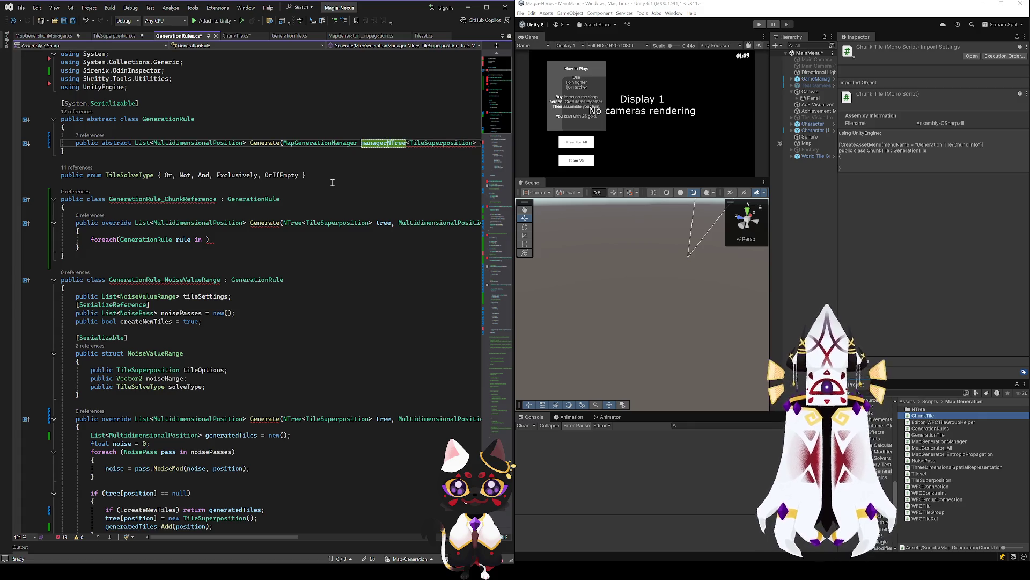
type("/*")
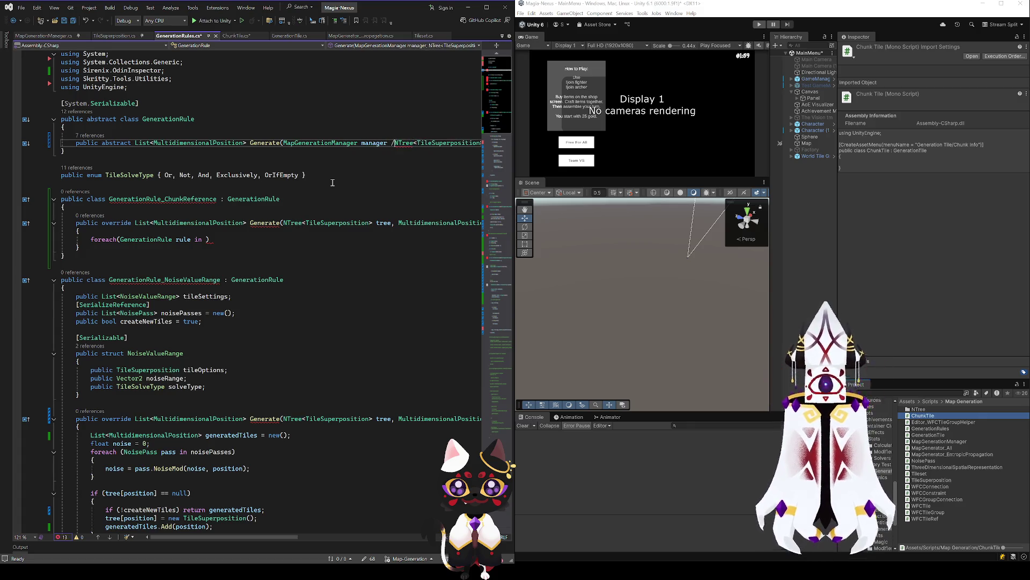
type("TODO: THIS ")
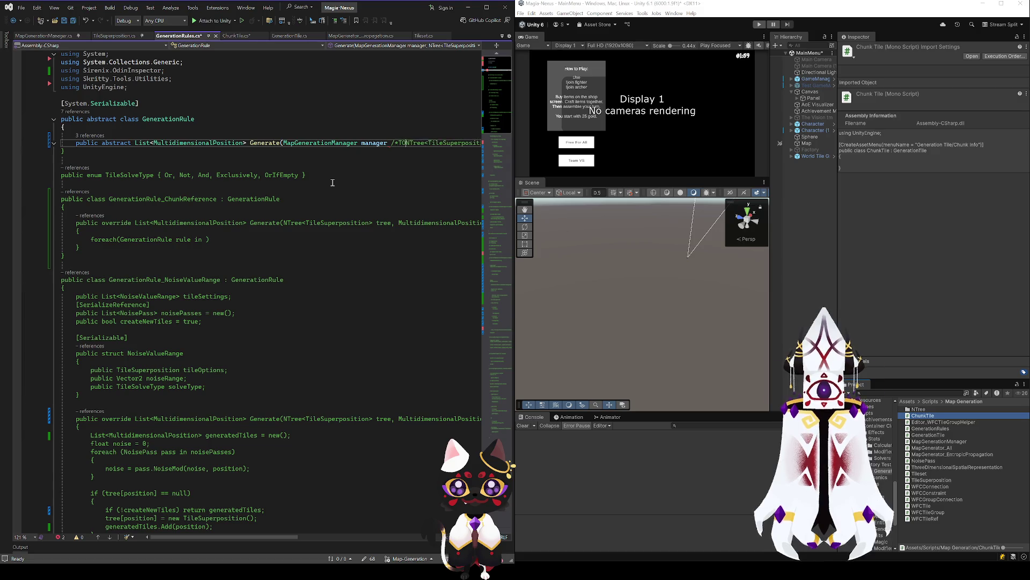
type("IS TEMP")
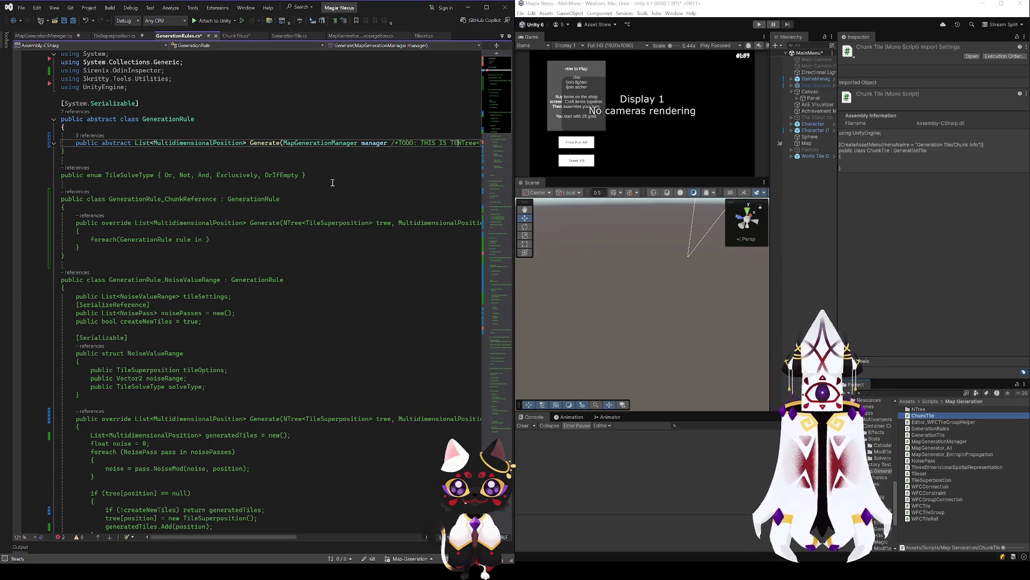
type("*/")
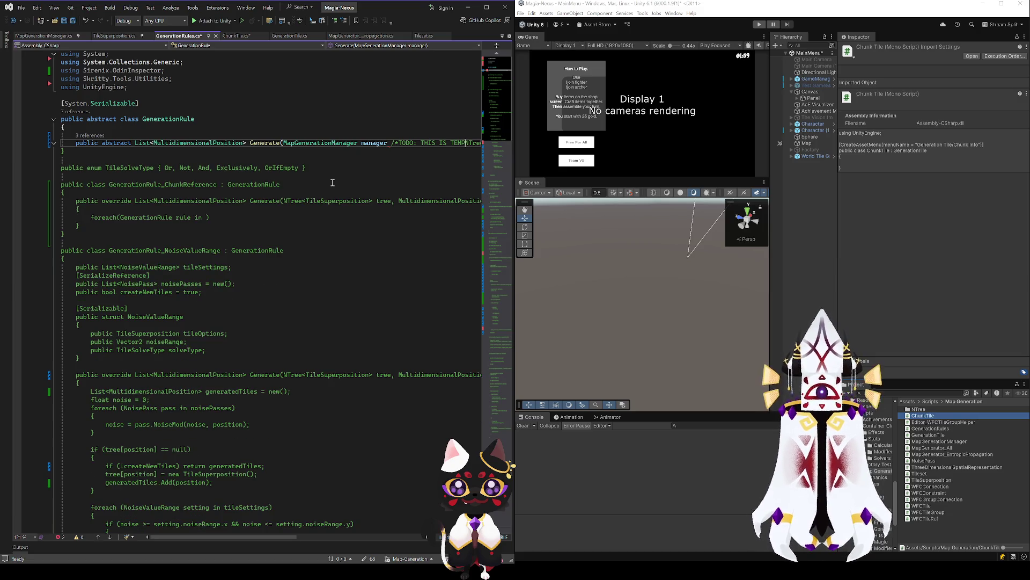
type(",")
left_click_drag(268, 537, 299, 529)
scroll(299, 524, "left", 5)
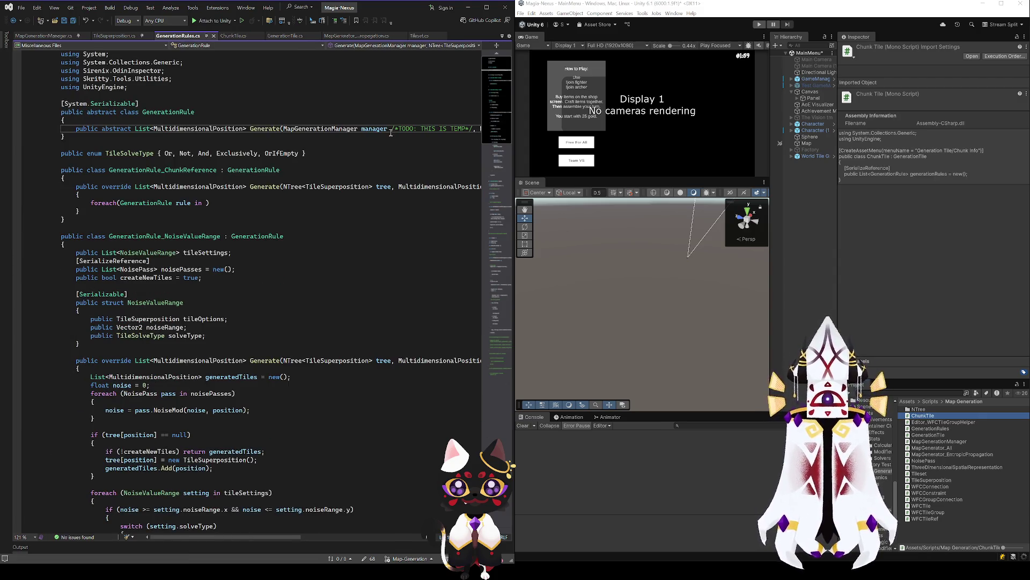
left_click_drag(387, 143, 334, 126)
double_click(321, 143)
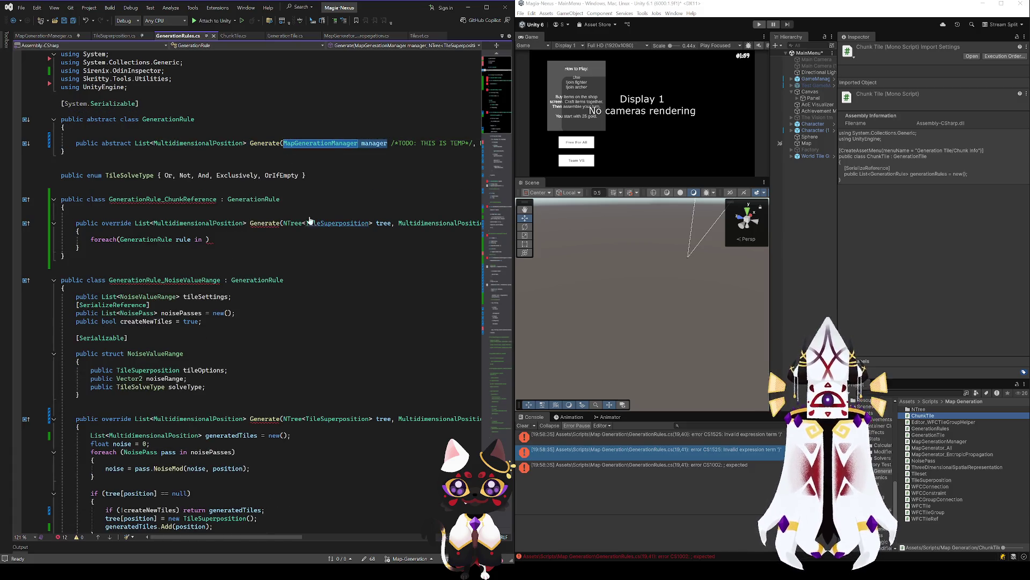
key("ctrl+c")
left_click(284, 223)
Add the manager parameter to the ChunkReference and NoiseValueRange Generate overrides and save.
key("ctrl+v")
type(",")
left_click(284, 418)
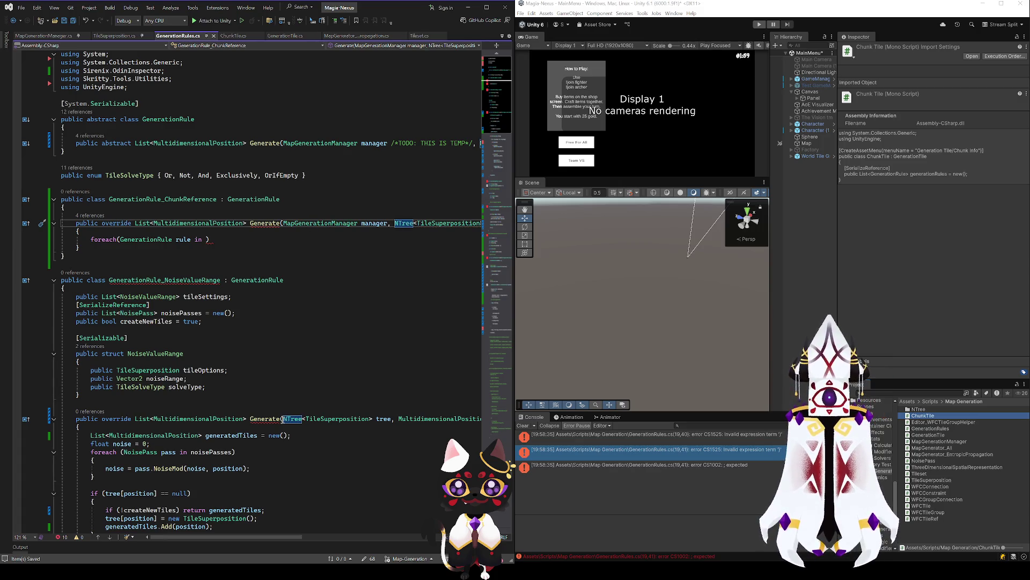
key("ctrl+v")
key("ctrl+s")
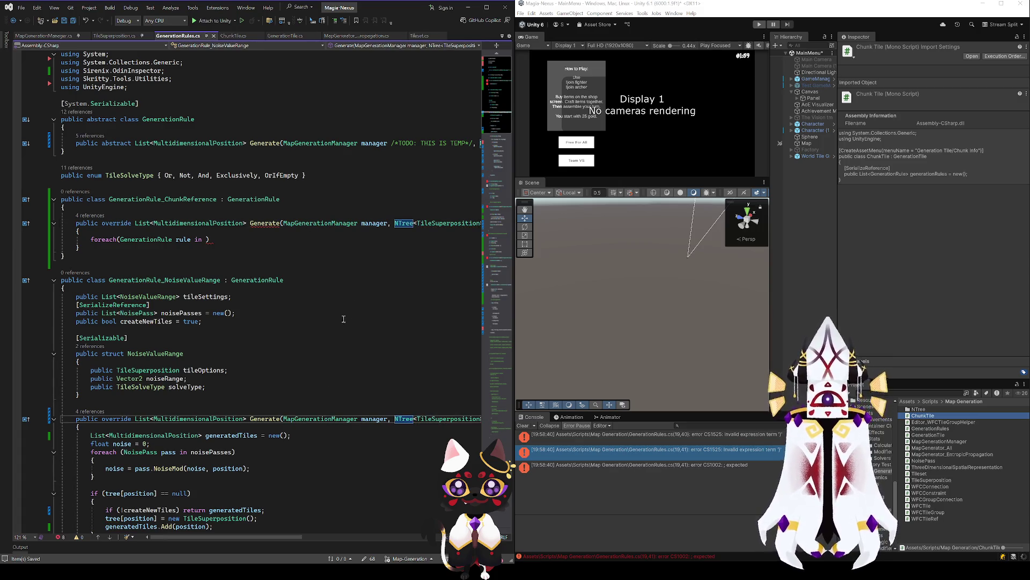
Add the manager parameter to the WeightedCollapse and MapConstraints Generate overrides too.
scroll(340, 325, "down", 20)
left_click(284, 391)
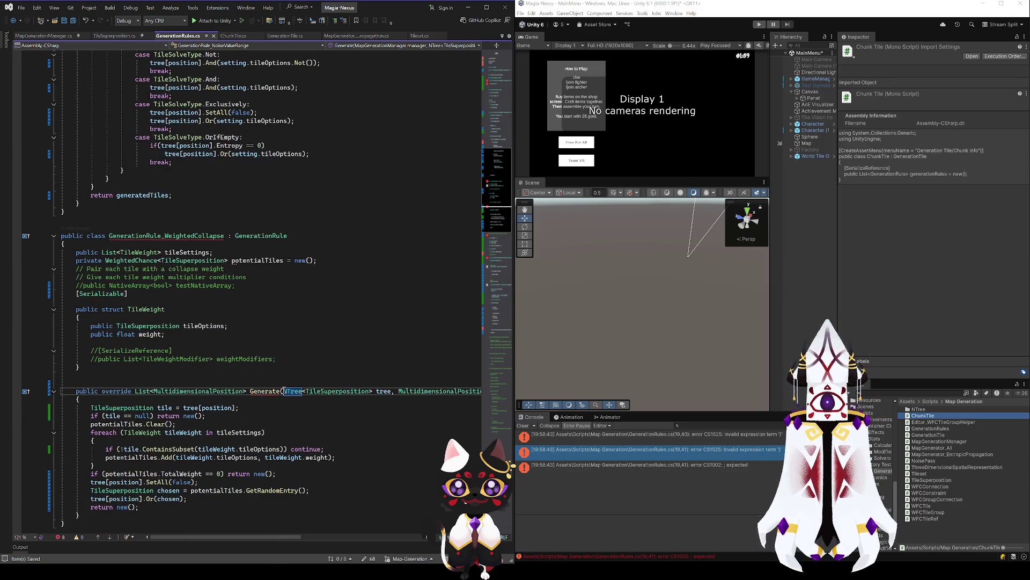
key("ctrl+v")
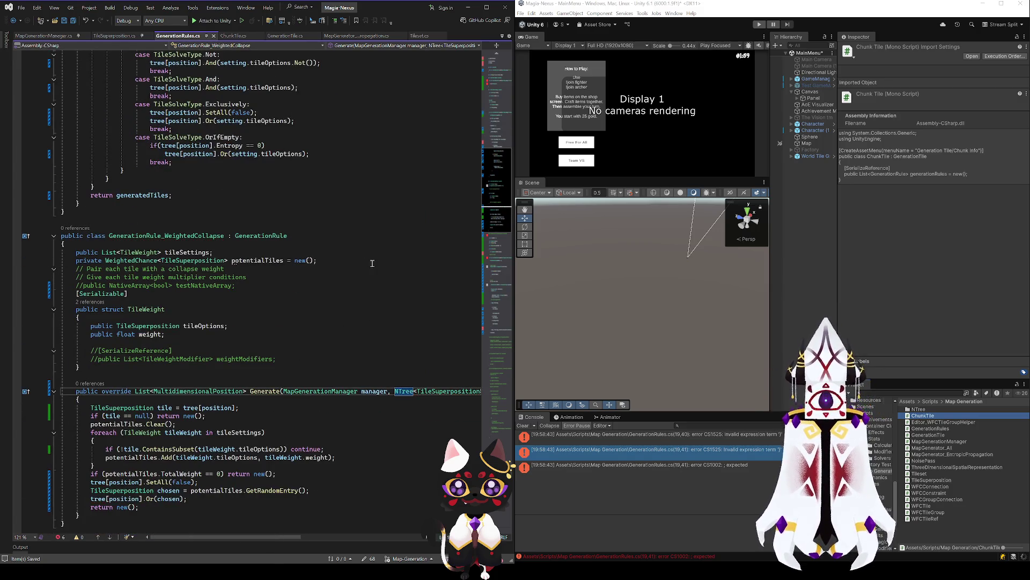
scroll(502, 270, "down", 10)
scroll(502, 269, "down", 7)
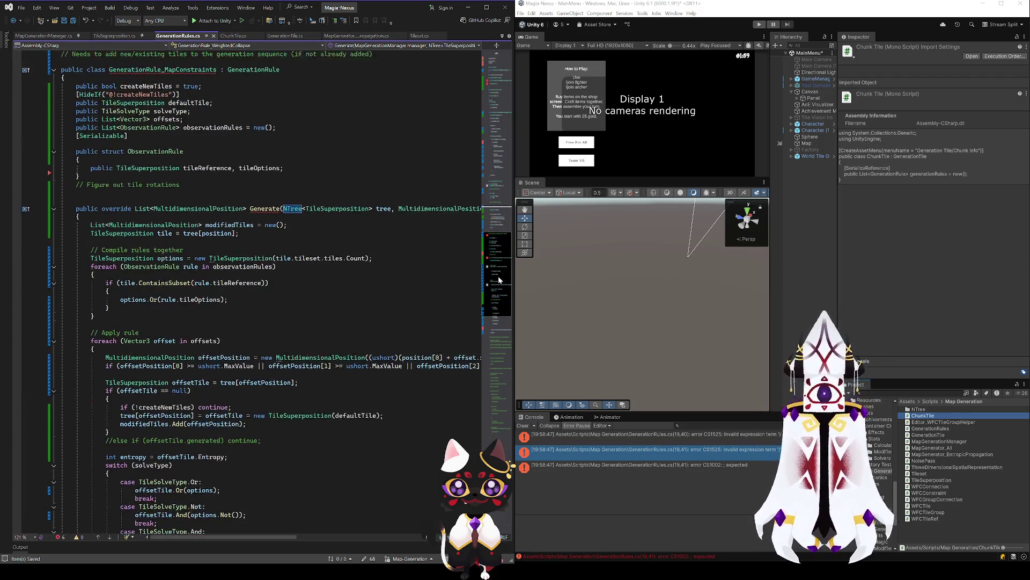
left_click(284, 258)
key("ctrl+v")
scroll(494, 275, "up", 7)
scroll(494, 276, "up", 4)
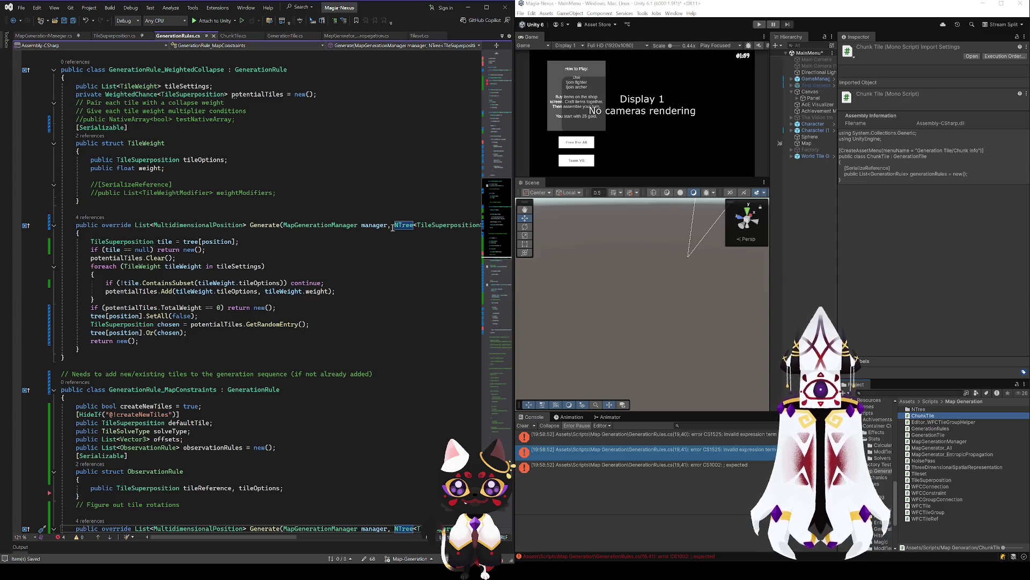
left_click(300, 225)
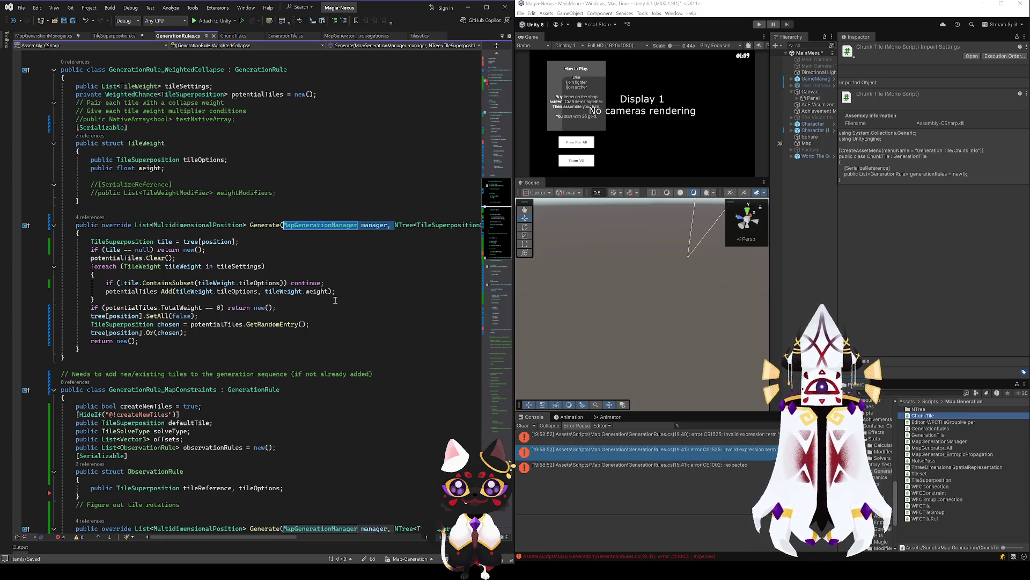
scroll(413, 277, "up", 3)
scroll(494, 232, "up", 15)
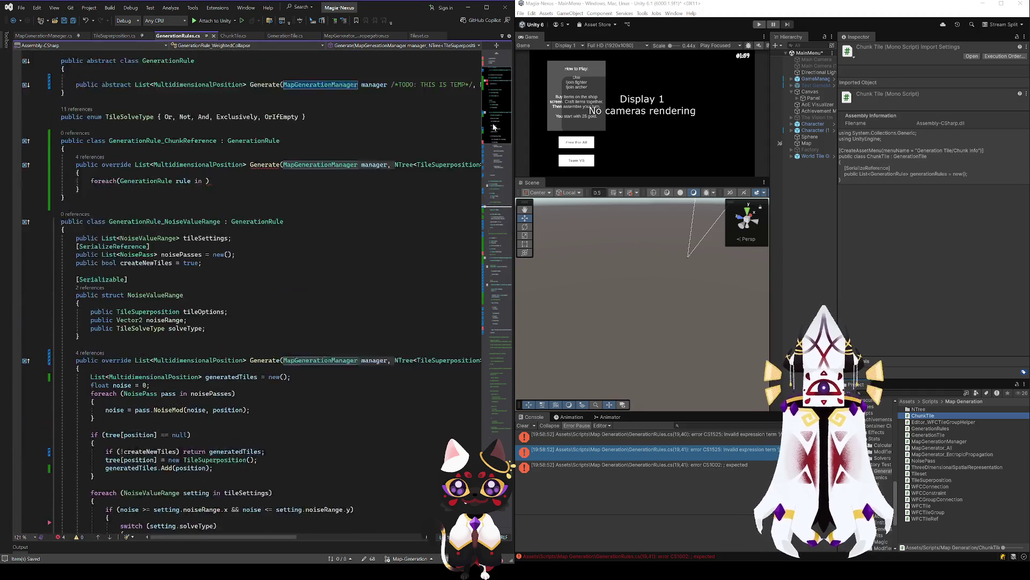
left_click(208, 240)
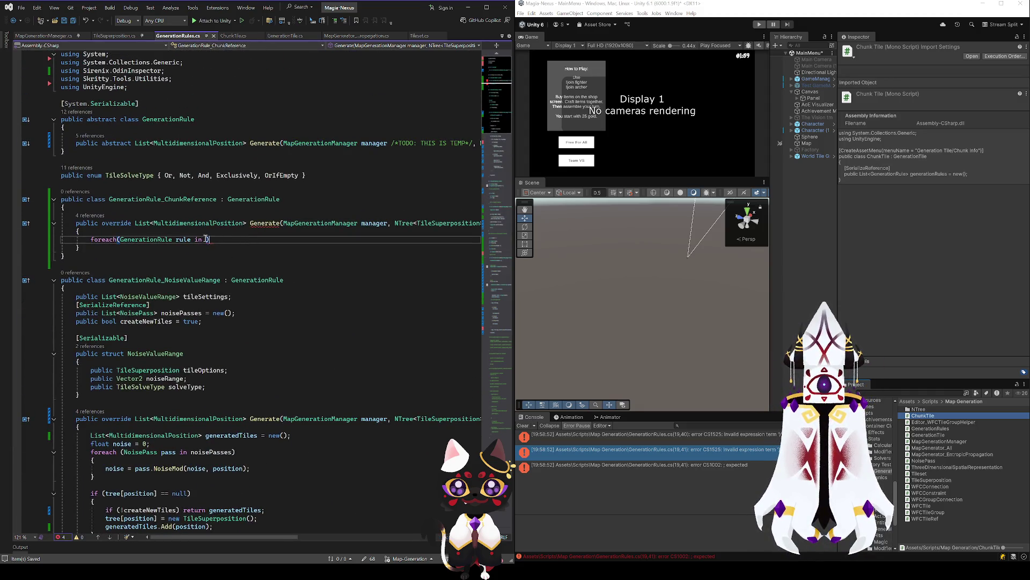
Make the ChunkReference foreach iterate over manager.GetTilesAtLOD() and open that method's definition.
double_click(379, 224)
key("ctrl+c")
left_click(208, 239)
key("ctrl+v")
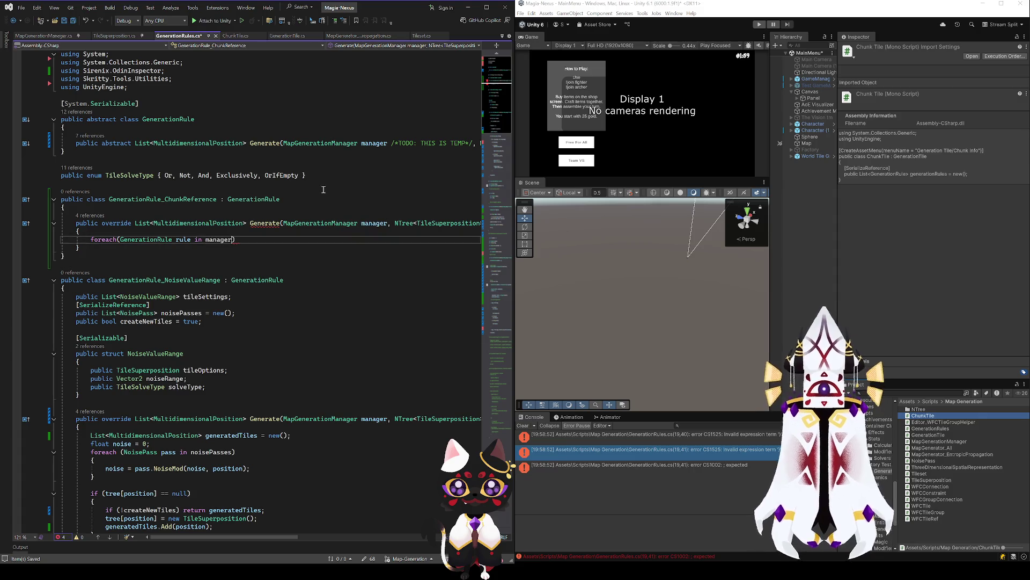
type(".")
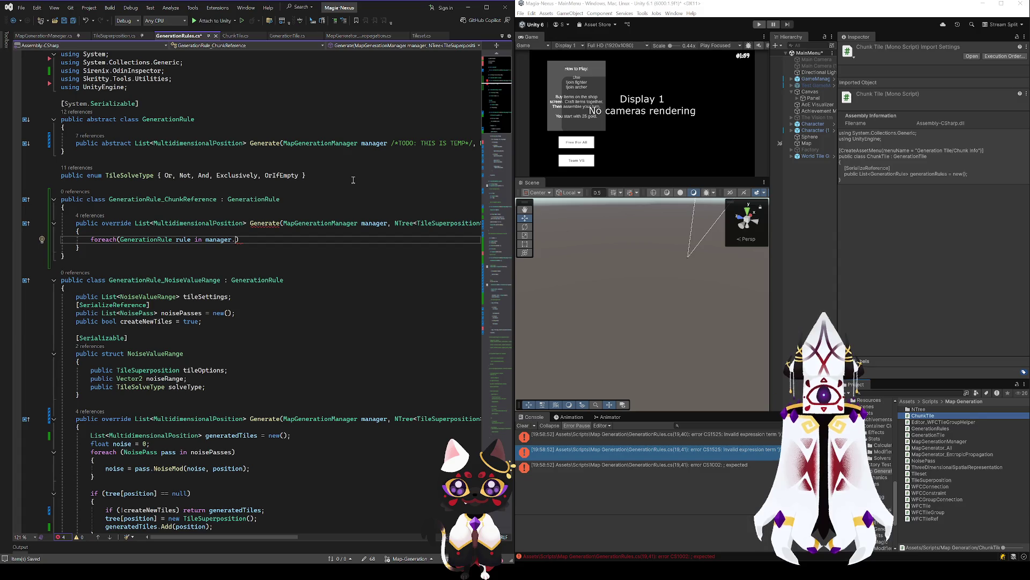
type("lo")
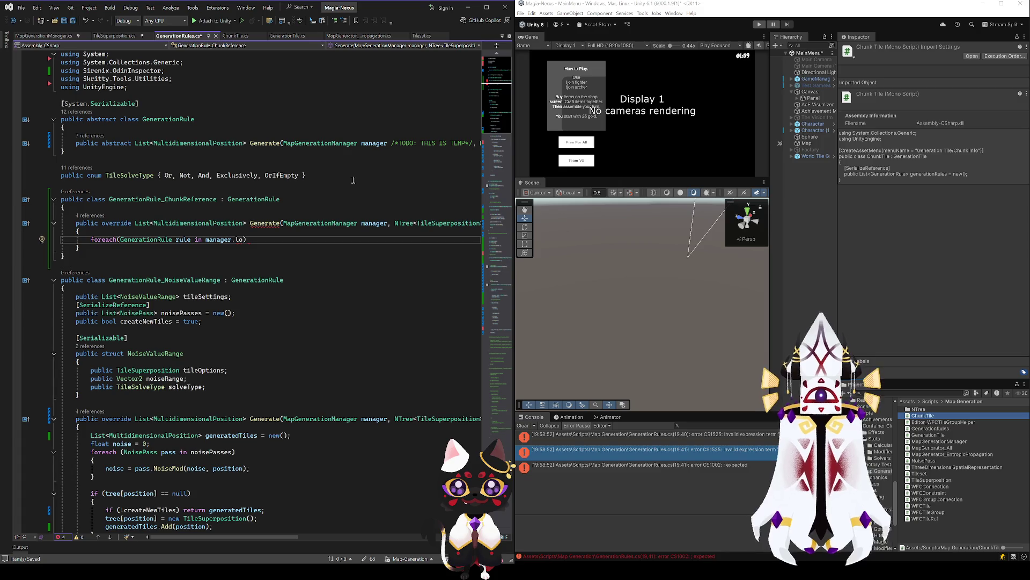
key("Tab")
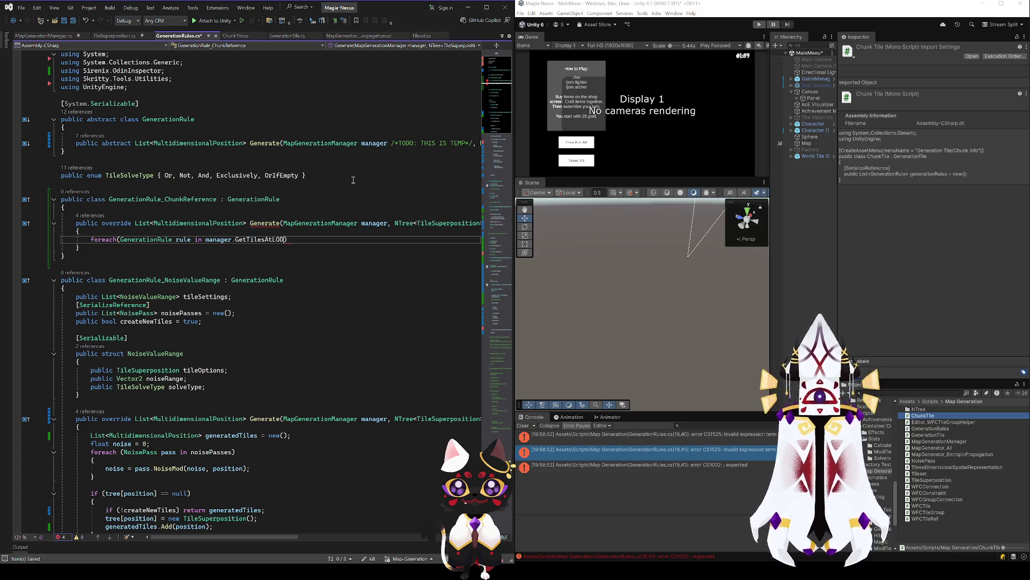
type("(")
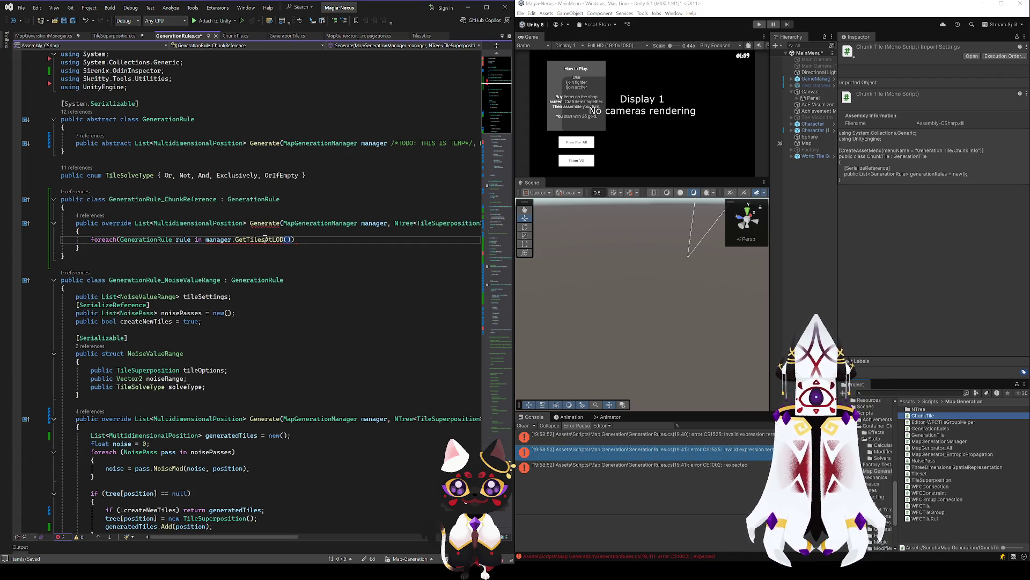
left_click(265, 240, "ctrl")
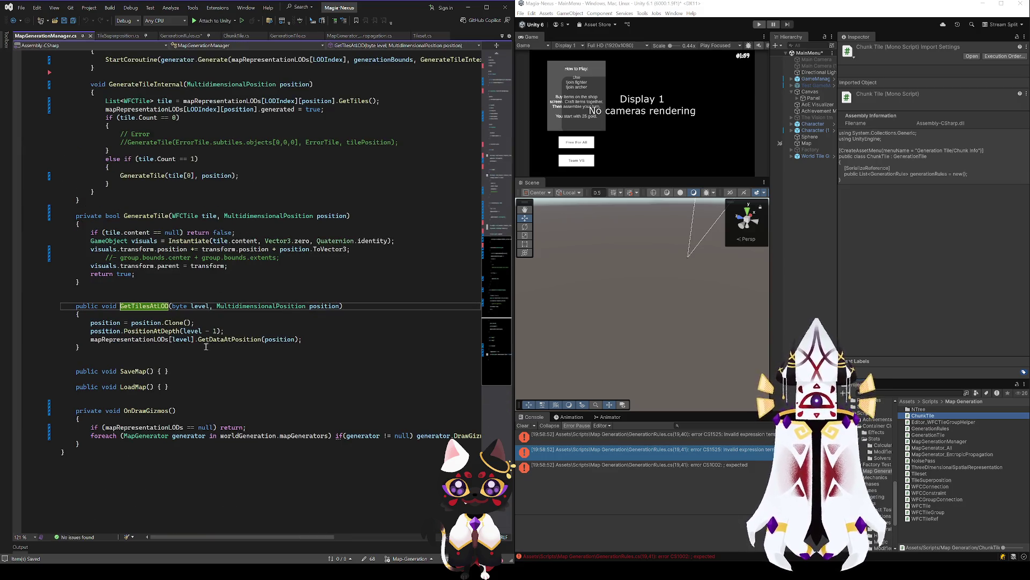
Rename the GetTilesAtLOD method to GetTileAtLOD.
left_click(225, 339)
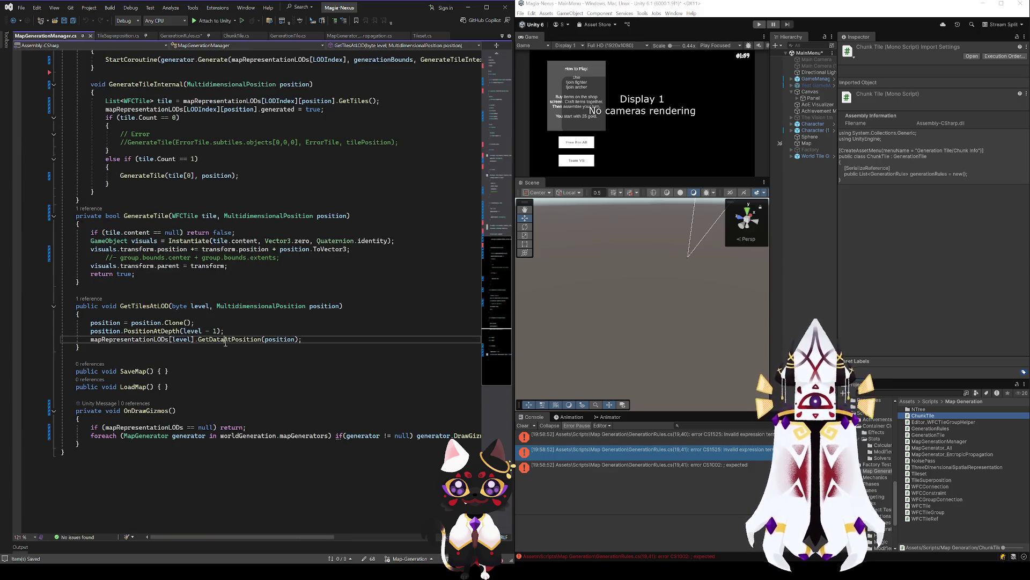
double_click(109, 306)
left_click(149, 306)
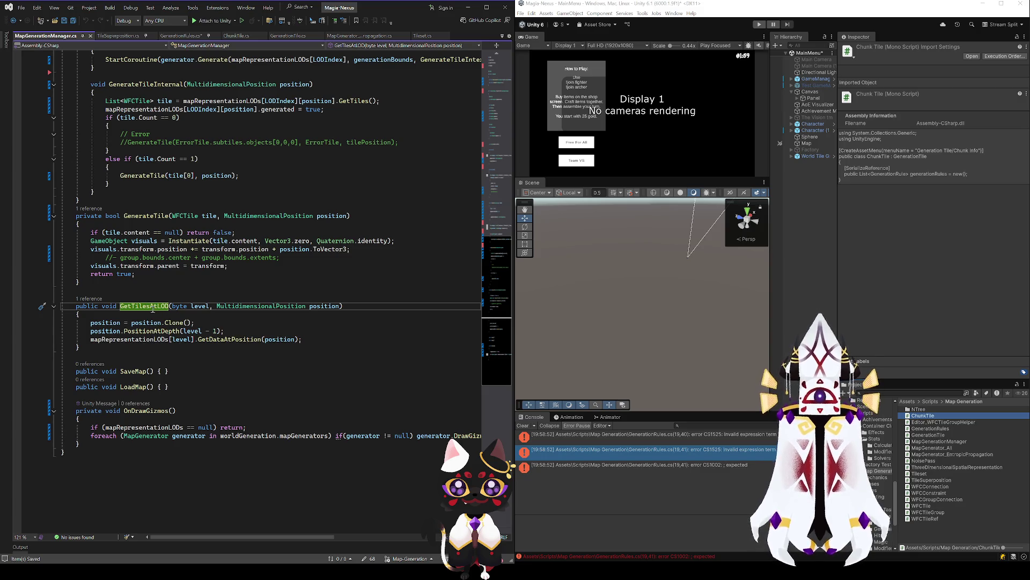
key("BackSpace")
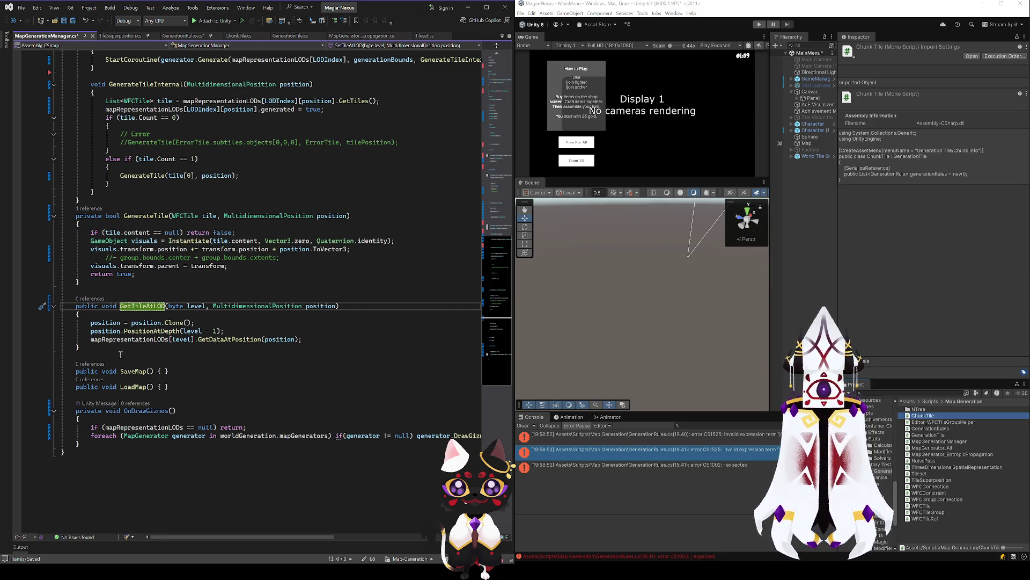
Make GetTileAtLOD return the TileSuperposition lookup, save, and go back to GenerationRules.cs.
left_click(91, 339)
type("return")
left_click(109, 307)
double_click(109, 307)
type("TileSuperposition")
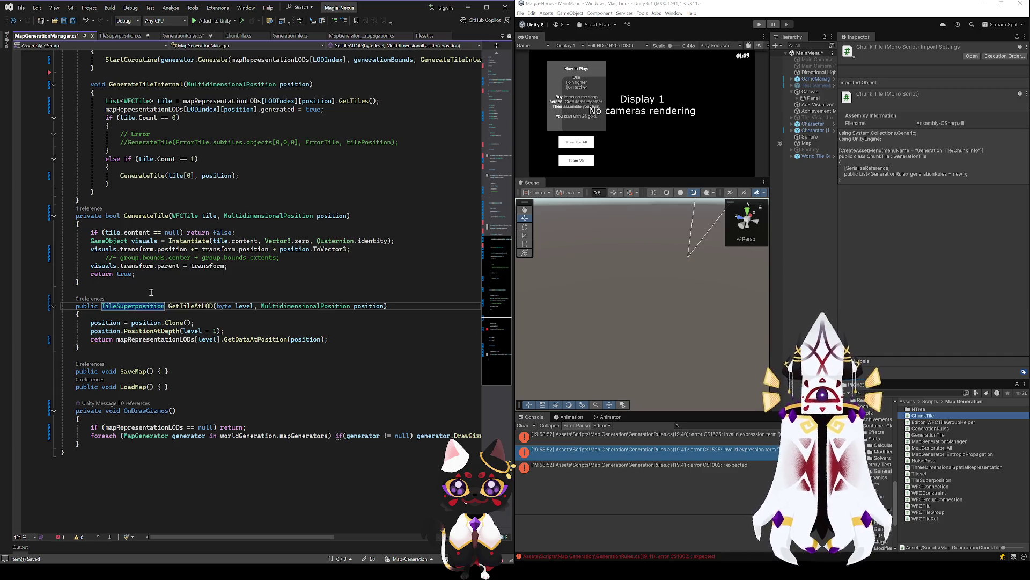
key("ctrl+s")
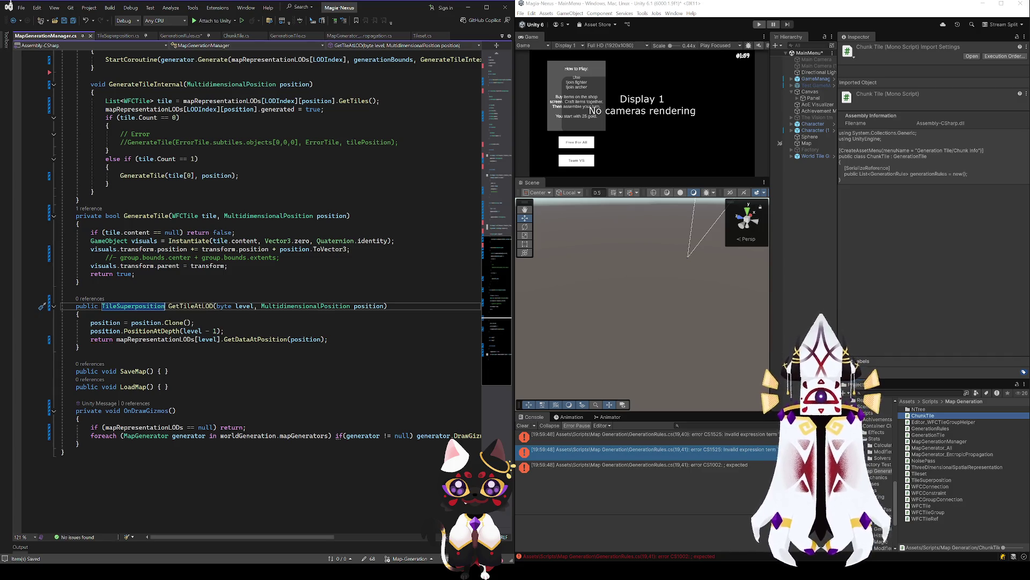
key("ctrl+Tab")
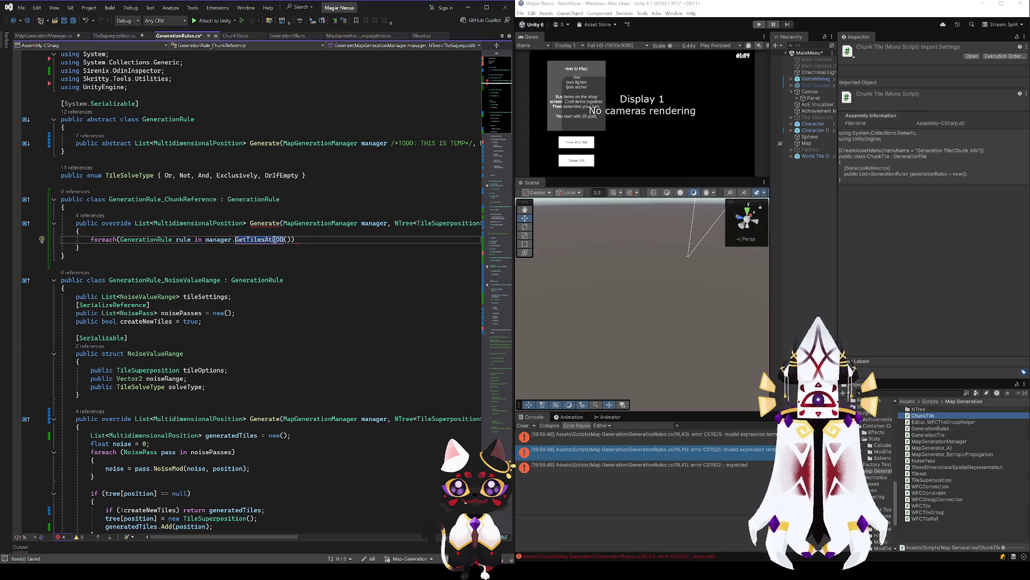
Remove the manager.GetTilesAtLOD() expression from the ChunkReference foreach loop.
left_click(292, 239)
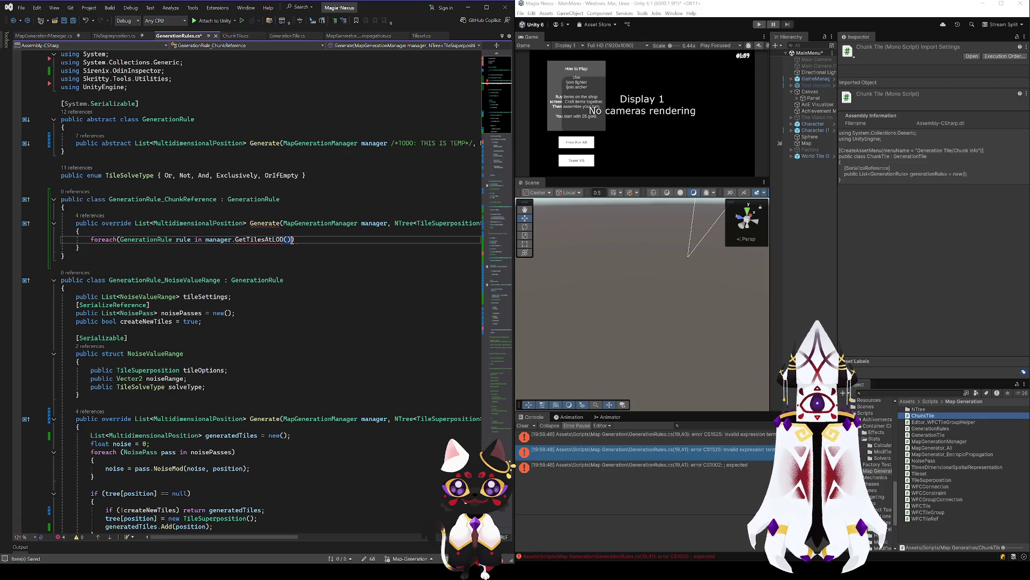
left_click(13, 23)
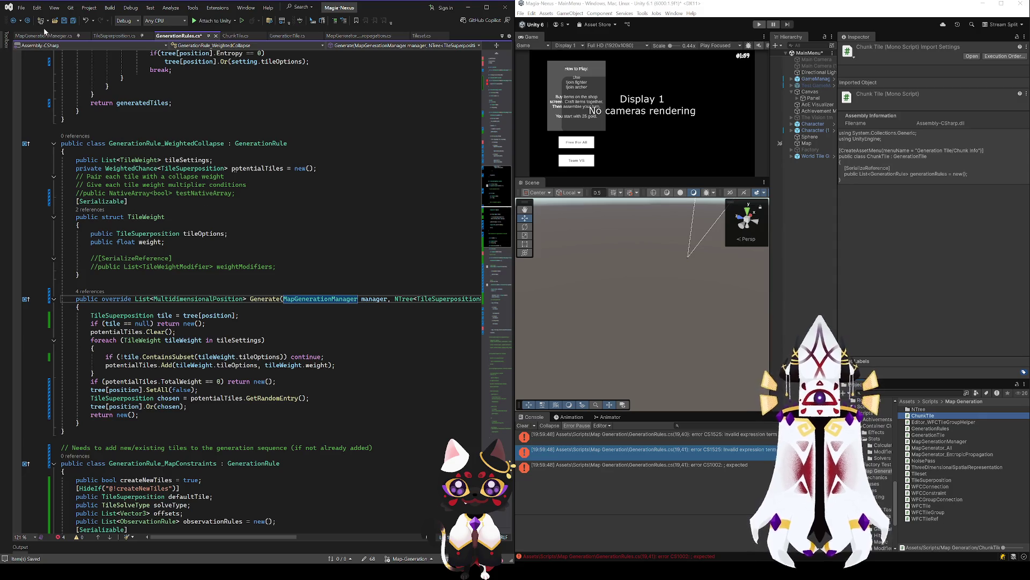
left_click(24, 25)
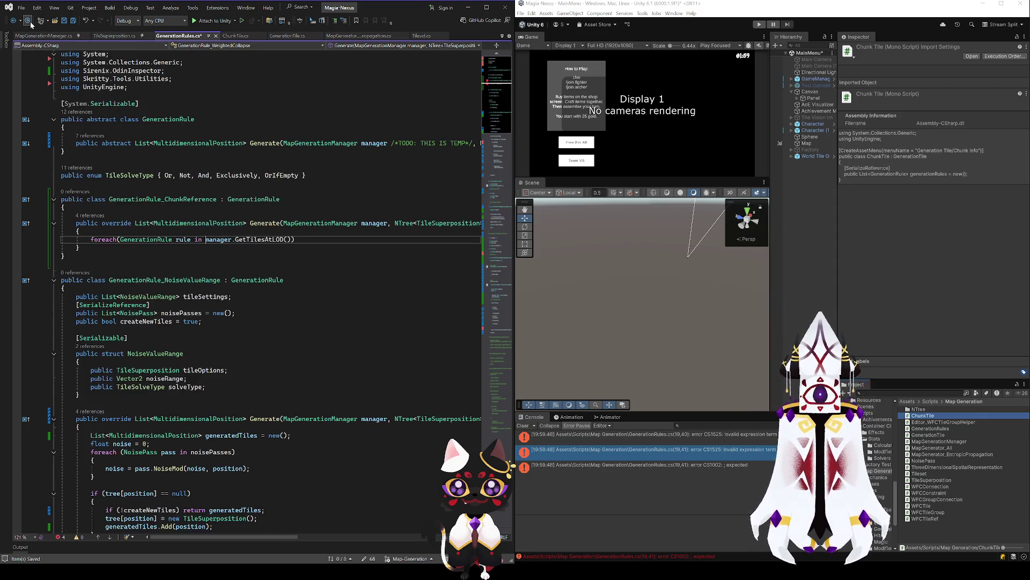
left_click(293, 239)
type(")")
left_click_drag(296, 240, 205, 239)
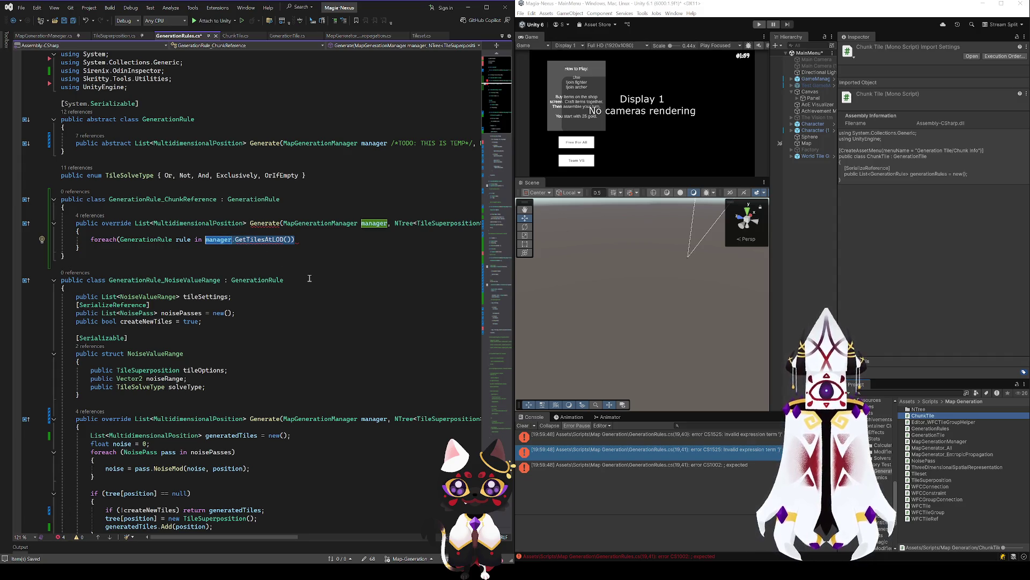
left_click(294, 239)
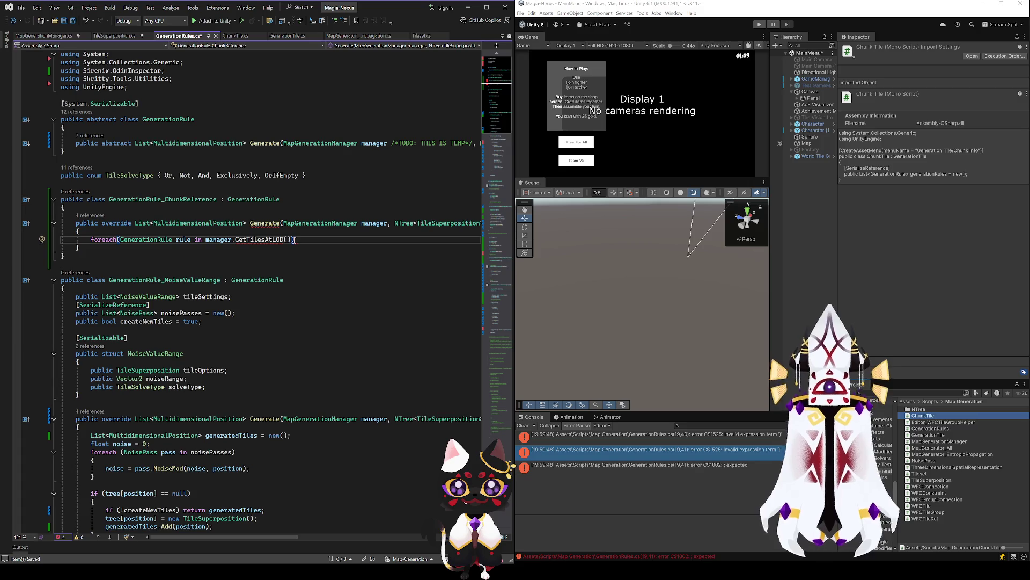
mouse_move(295, 239)
left_mouse_down()
mouse_move(60, 239)
mouse_move(205, 240)
left_mouse_up()
left_click(13, 21)
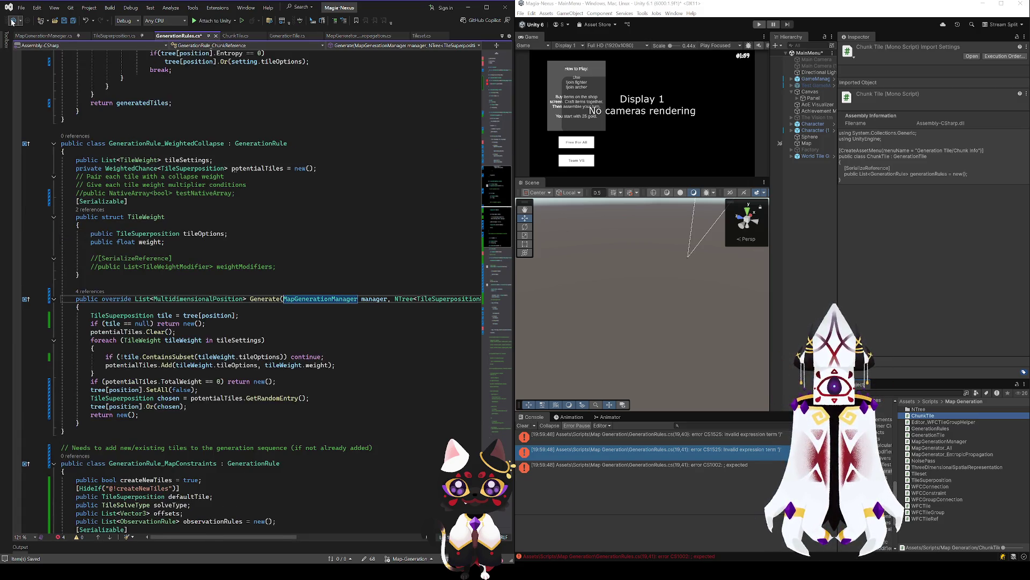
left_click(27, 21)
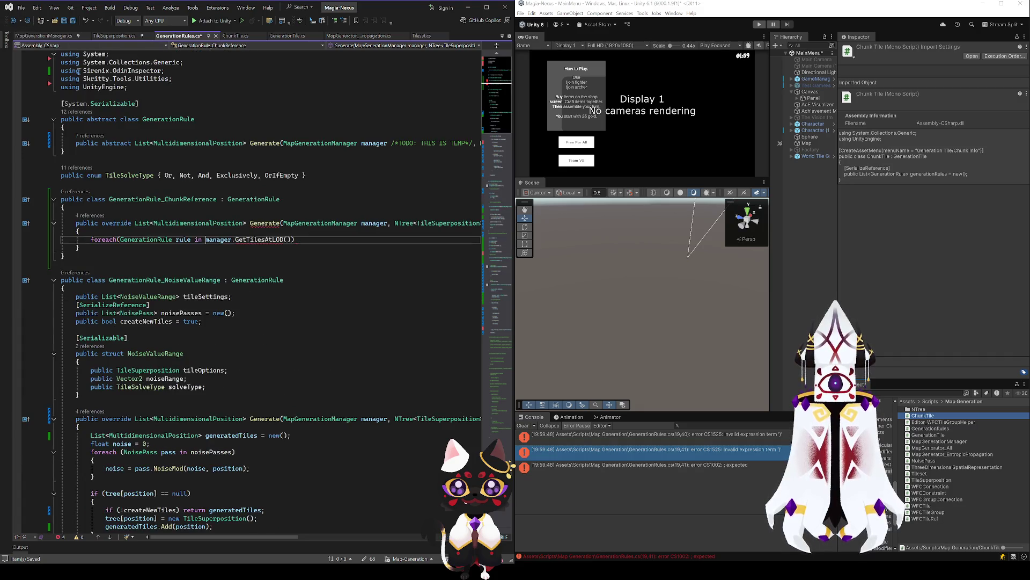
left_click(289, 239, "shift")
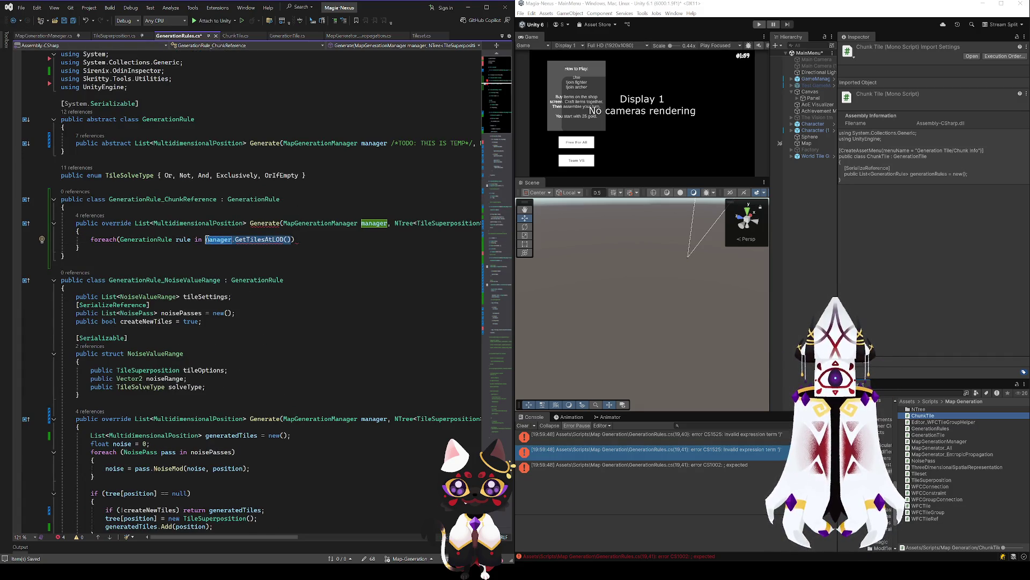
key("BackSpace")
Add a 'ChunkTile chunk' assignment line above the foreach loop.
left_click(197, 232)
key("Return")
type("Gen")
key("Tab")
key("BackSpace")
key("BackSpace")
key("BackSpace")
type("ChunkTile ")
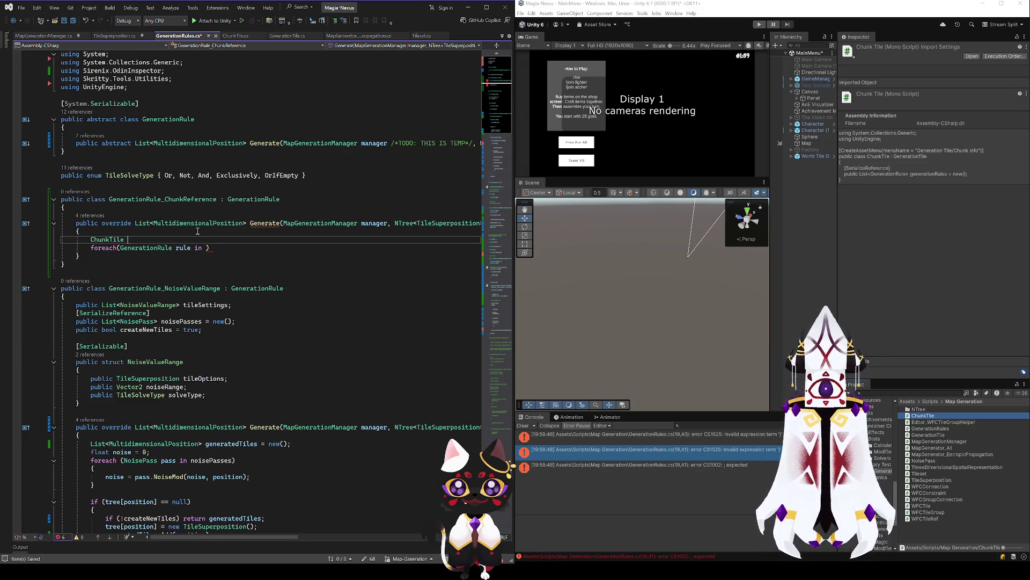
type("chunk =")
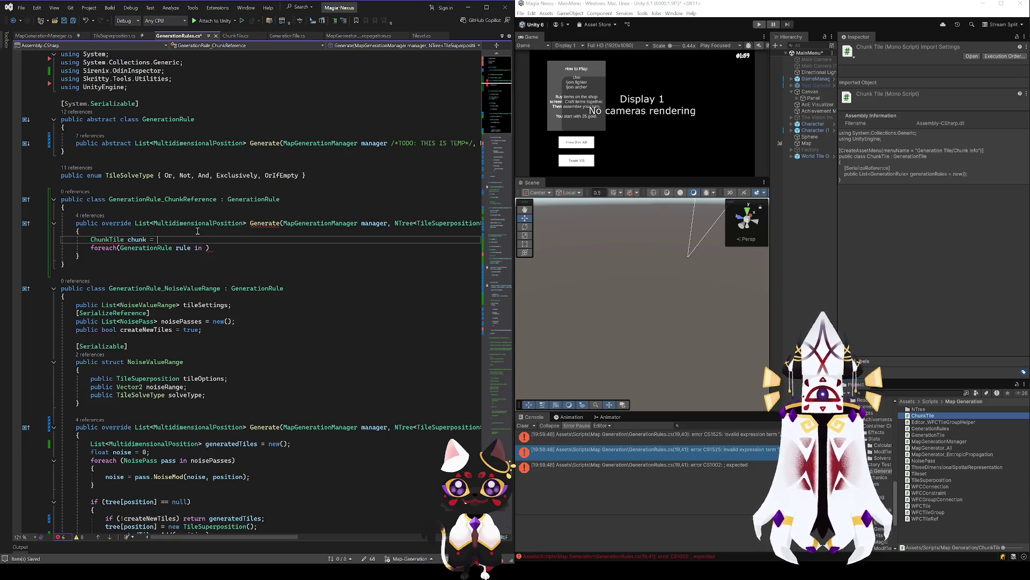
key("Tab")
type(";")
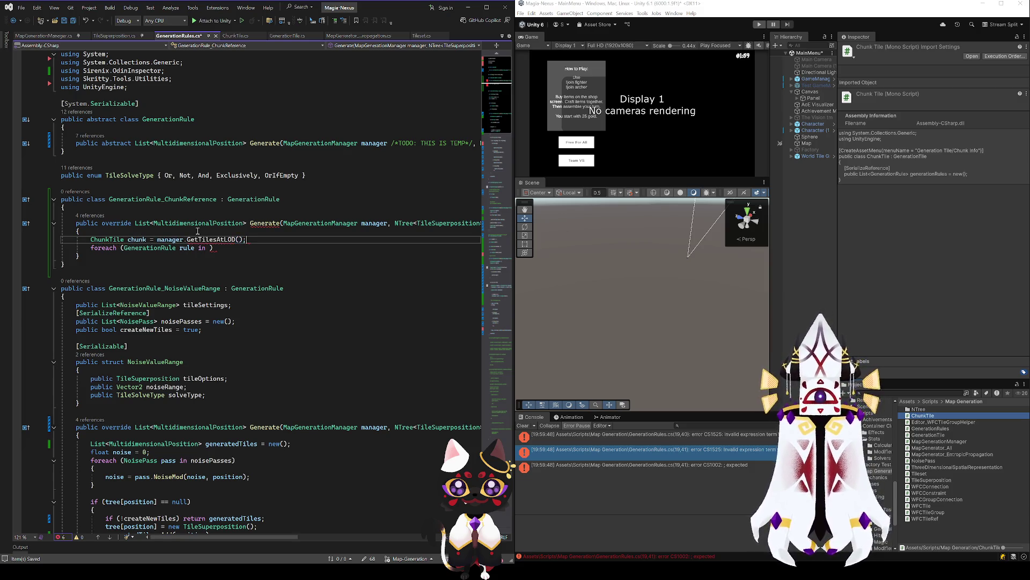
Change the chunk line to manager.GetTileAtLOD().GetTiles() and jump to the GetTiles definition.
left_click(211, 240)
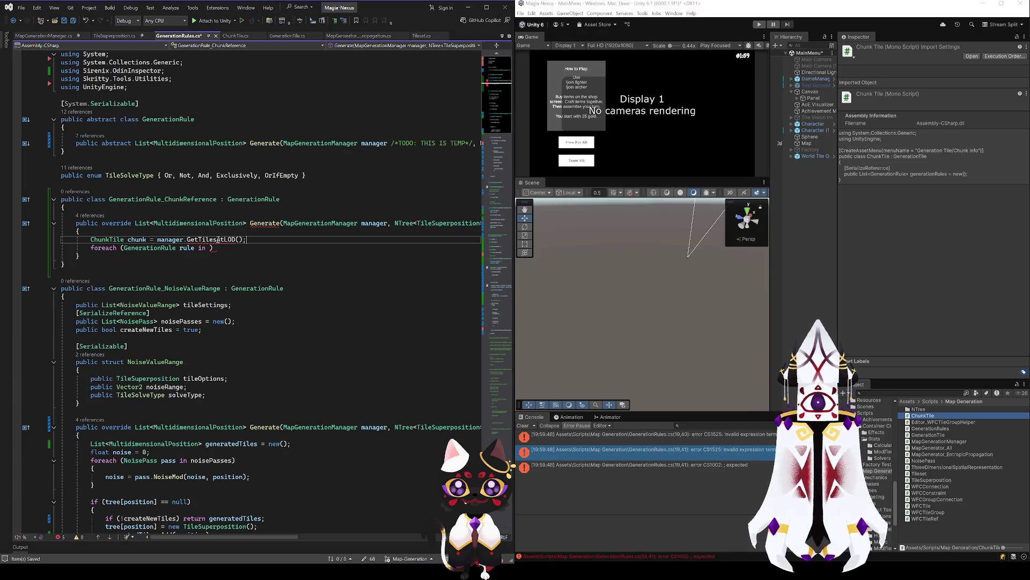
key("Delete")
left_click(239, 240)
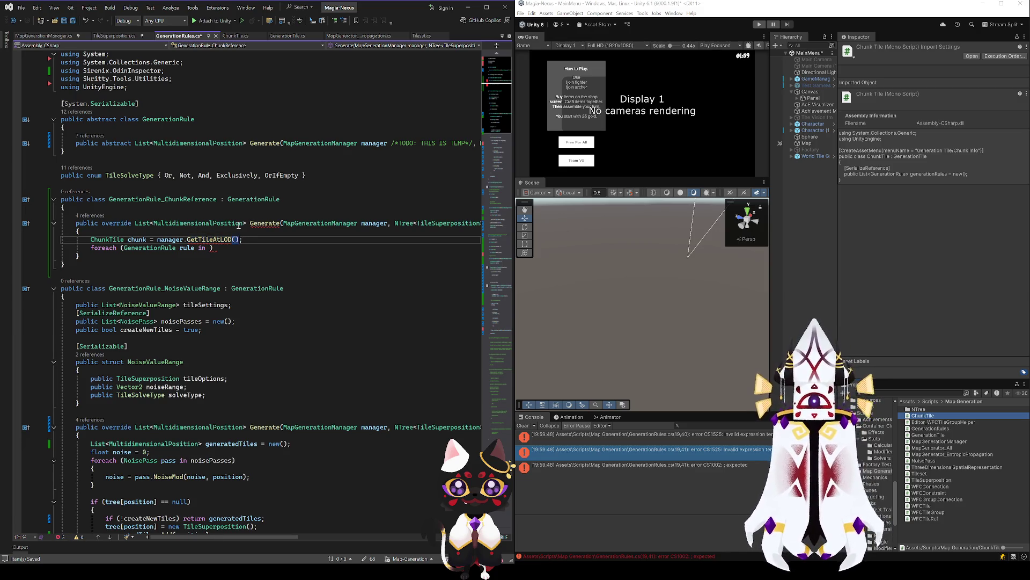
type(".get")
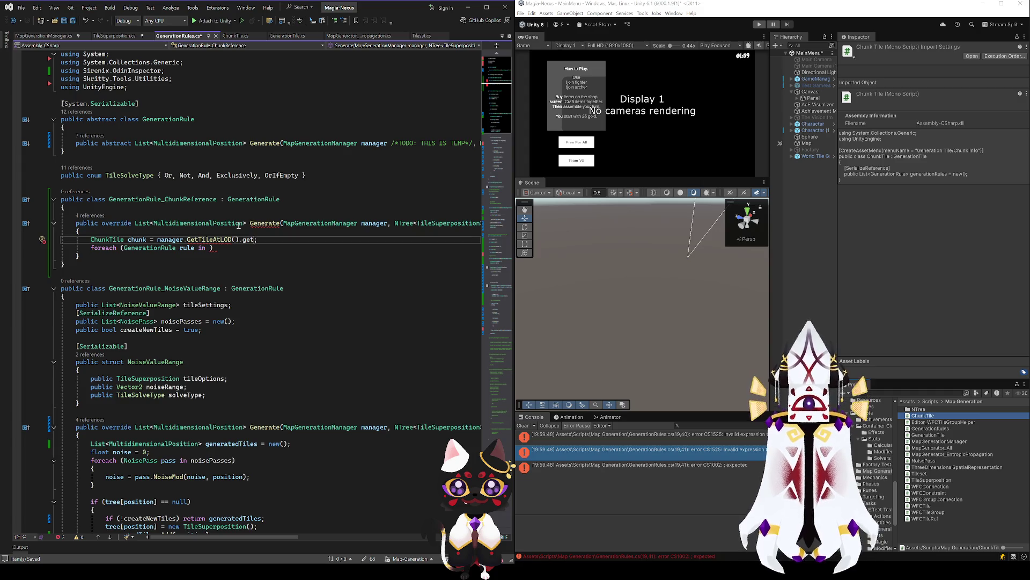
type("Tiles")
key("Tab")
type("(")
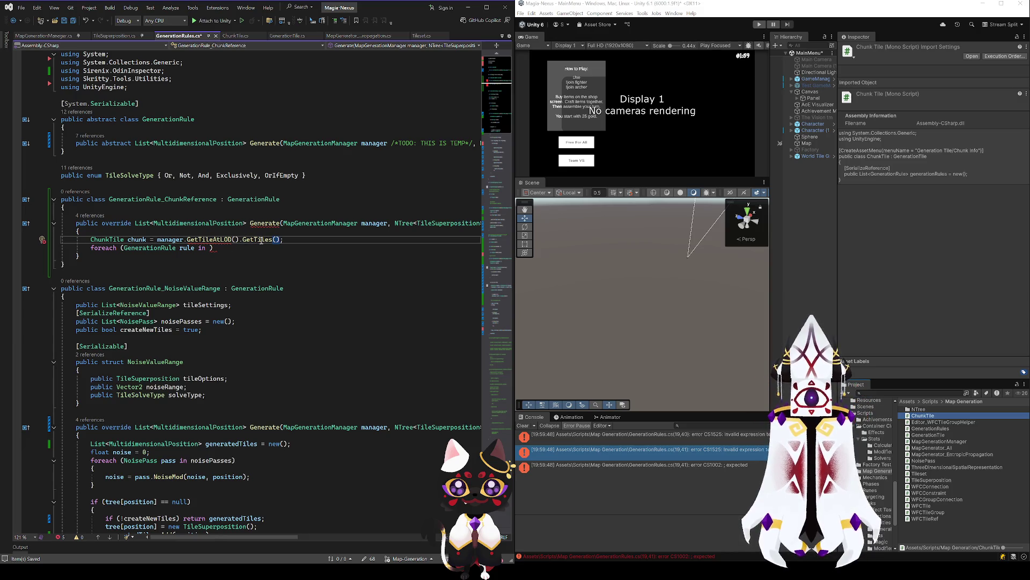
double_click(261, 240)
key("F12")
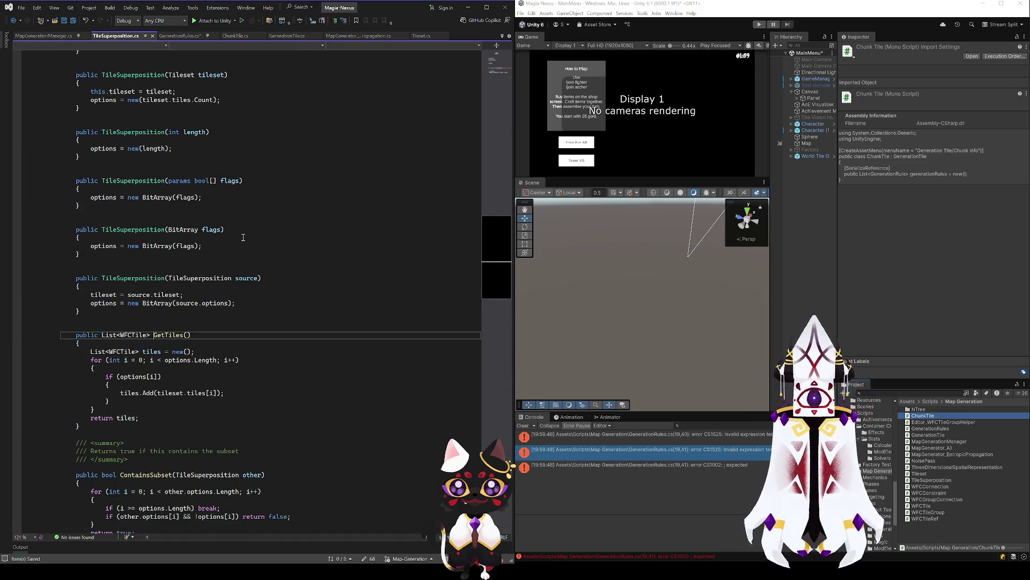
Replace WFCTile with GenerationTile in GetTiles' return type and local list, then save TileSuperposition.cs.
double_click(133, 337)
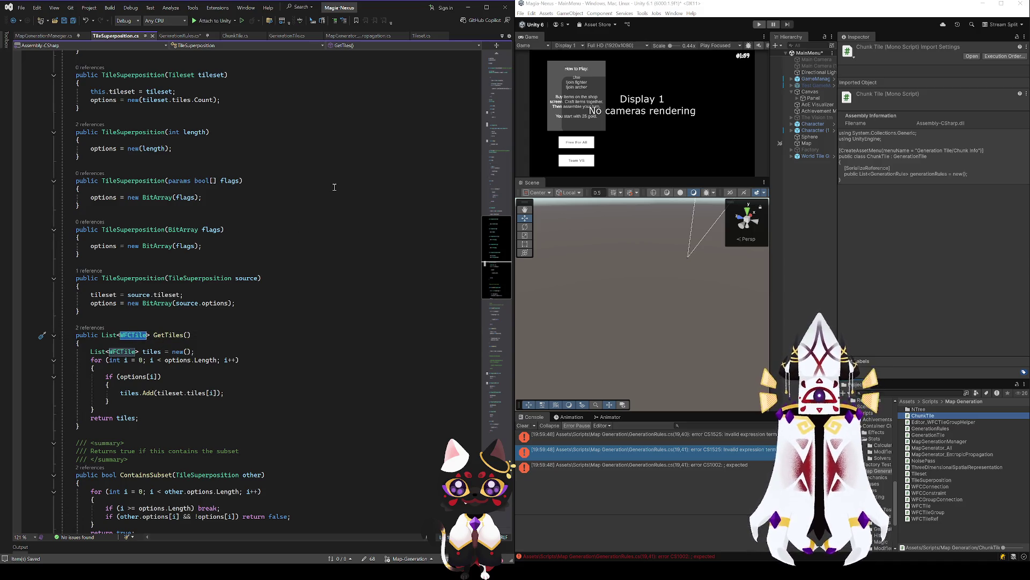
type("Gener")
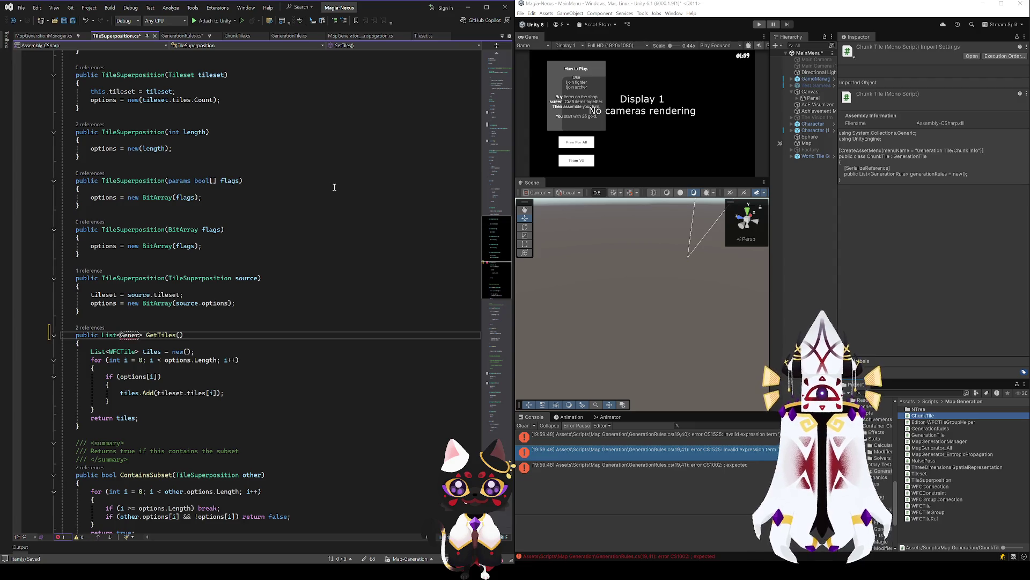
key("Tab")
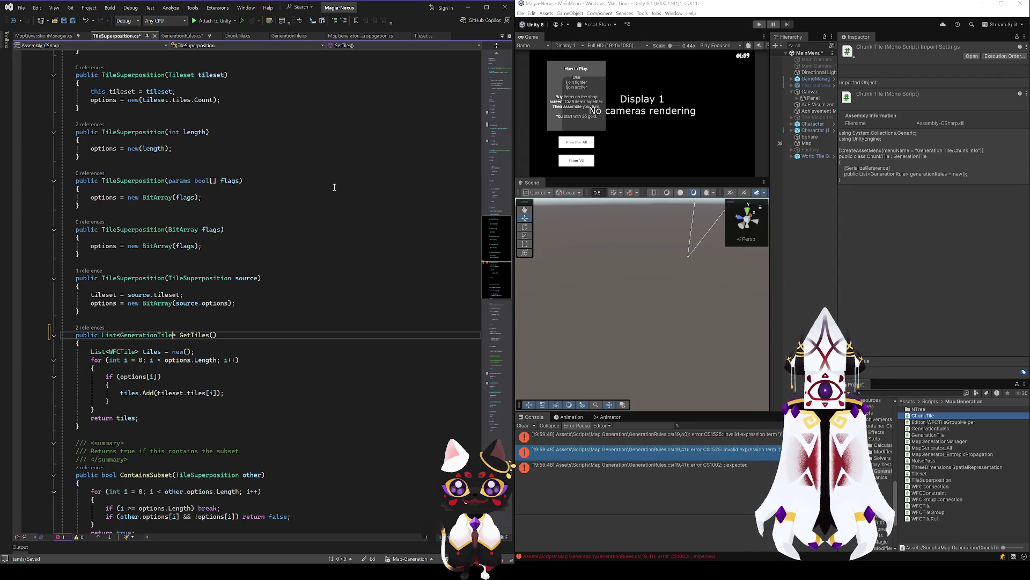
double_click(118, 352)
key("ctrl+v")
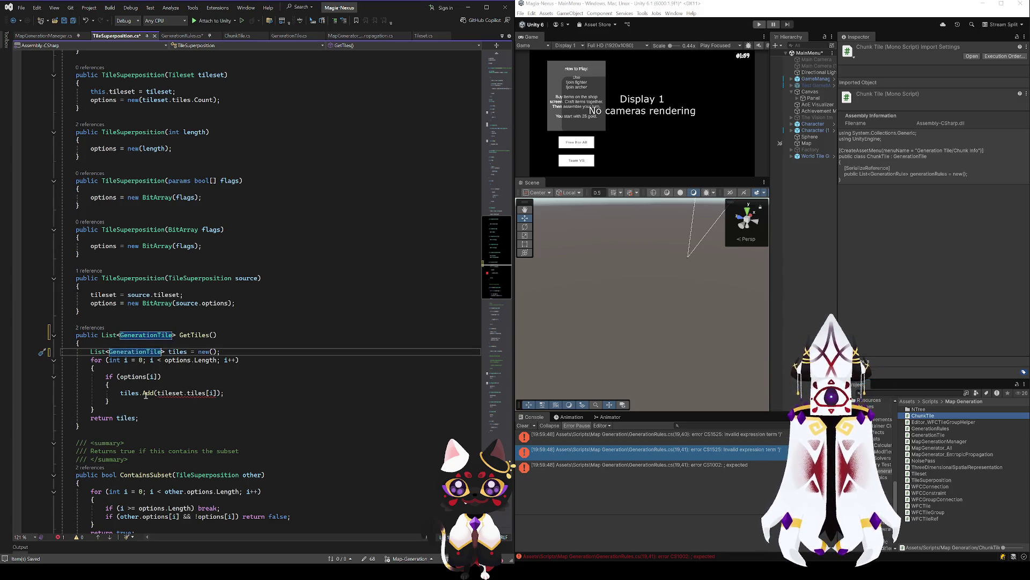
scroll(305, 272, "up", 3)
key("ctrl+s")
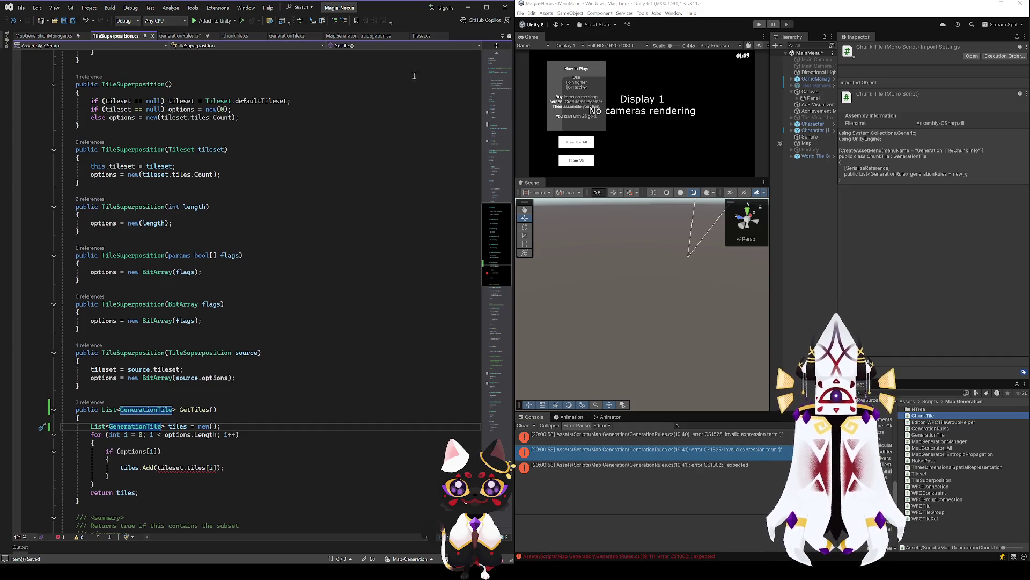
left_click(422, 37)
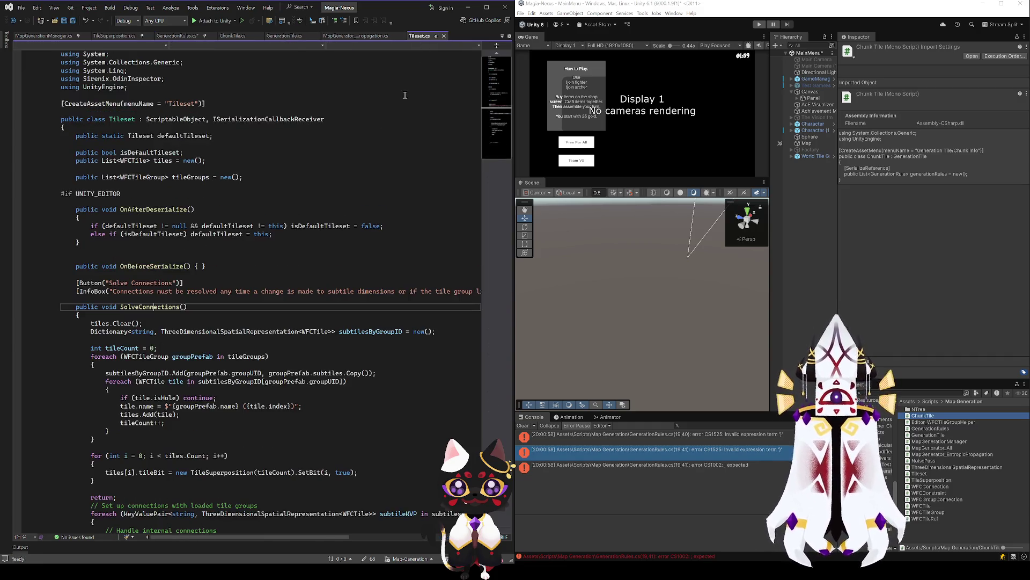
Retype Tileset's tiles list from List<WFCTile> to List<GenerationTile> and save.
double_click(138, 177)
type("GenerationTile")
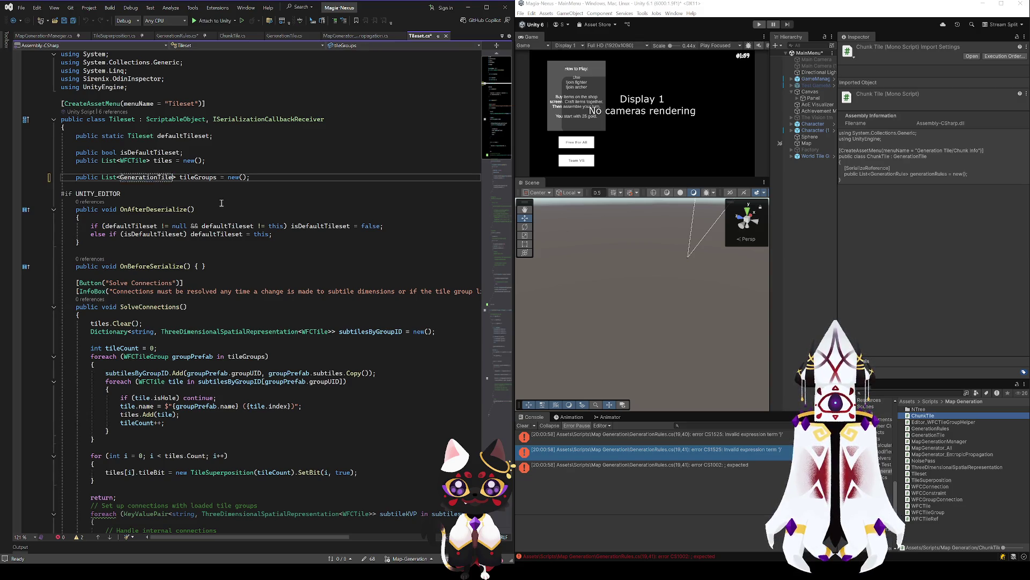
double_click(146, 177)
key("ctrl+c")
key("ctrl+z")
double_click(138, 160)
key("ctrl+v")
key("ctrl+s")
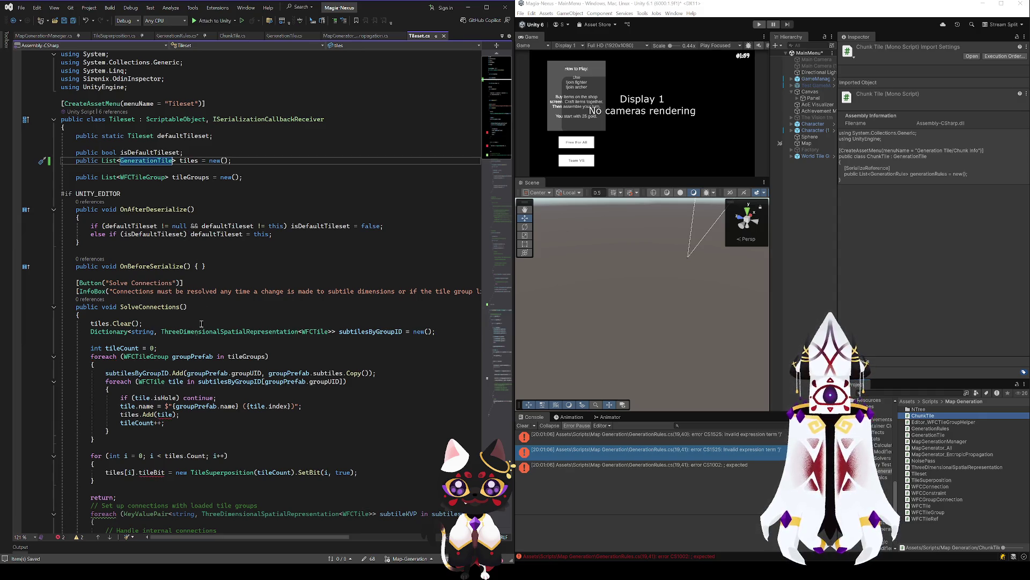
Comment out the tile-building code in SolveConnections and save Tileset.cs.
left_click_drag(76, 283, 153, 322)
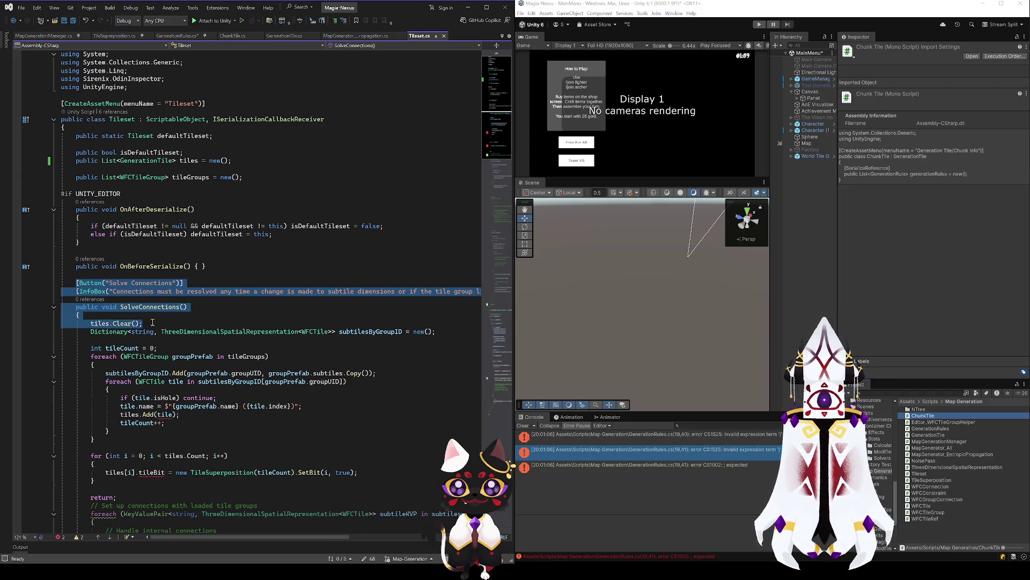
key("Left")
mouse_move(91, 331)
left_mouse_down()
mouse_move(161, 335)
mouse_move(118, 284)
mouse_move(124, 437)
mouse_move(117, 261)
mouse_move(177, 285)
left_mouse_up()
key("ctrl+shift+slash")
key("ctrl+s")
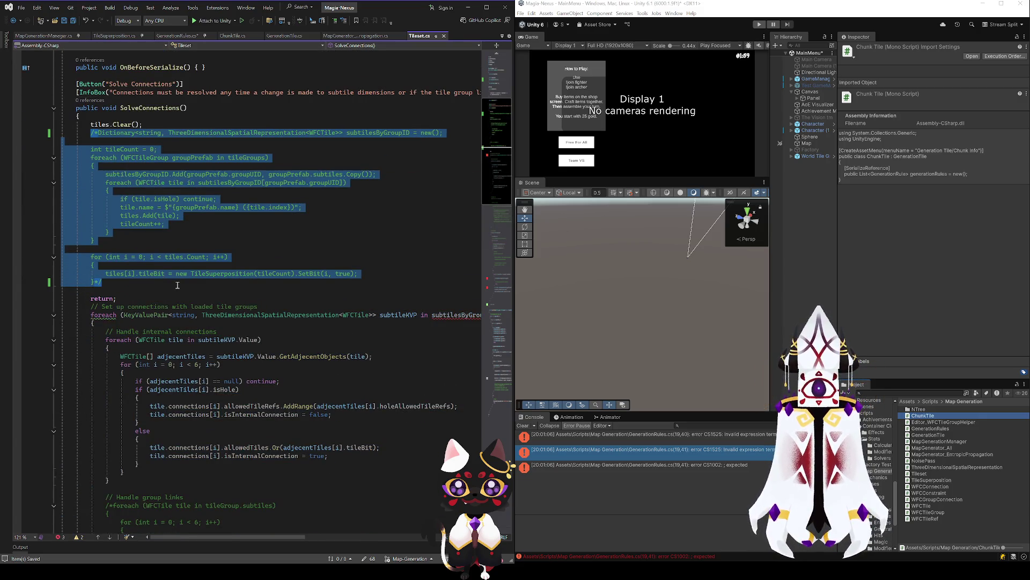
Comment out the InfoBox and Solve Connections Button attributes with // and save.
scroll(218, 312, "up", 6)
scroll(217, 312, "up", 2)
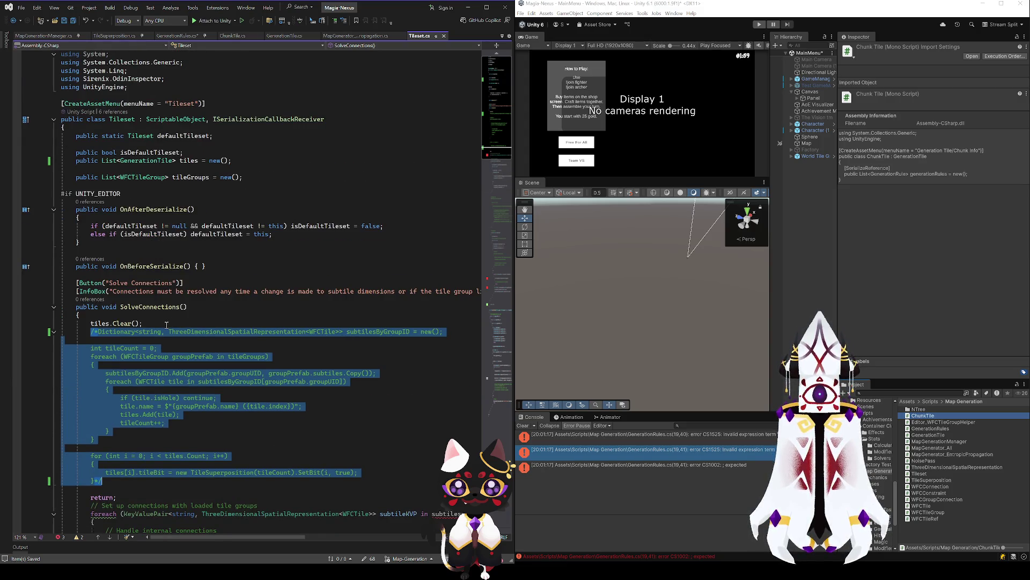
scroll(166, 336, "down", 15)
mouse_move(166, 325)
left_mouse_down()
mouse_move(158, 405)
mouse_move(133, 280)
left_mouse_up()
scroll(166, 355, "down", 10)
scroll(158, 406, "up", 18)
left_click(76, 291)
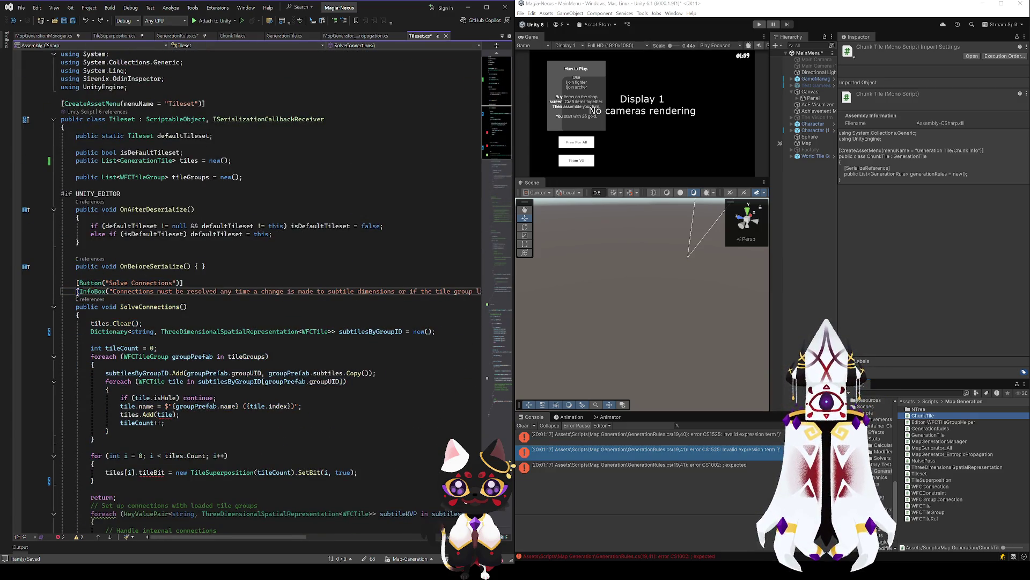
type("//")
type("//")
left_click(86, 291)
left_click(180, 276)
key("ctrl+s")
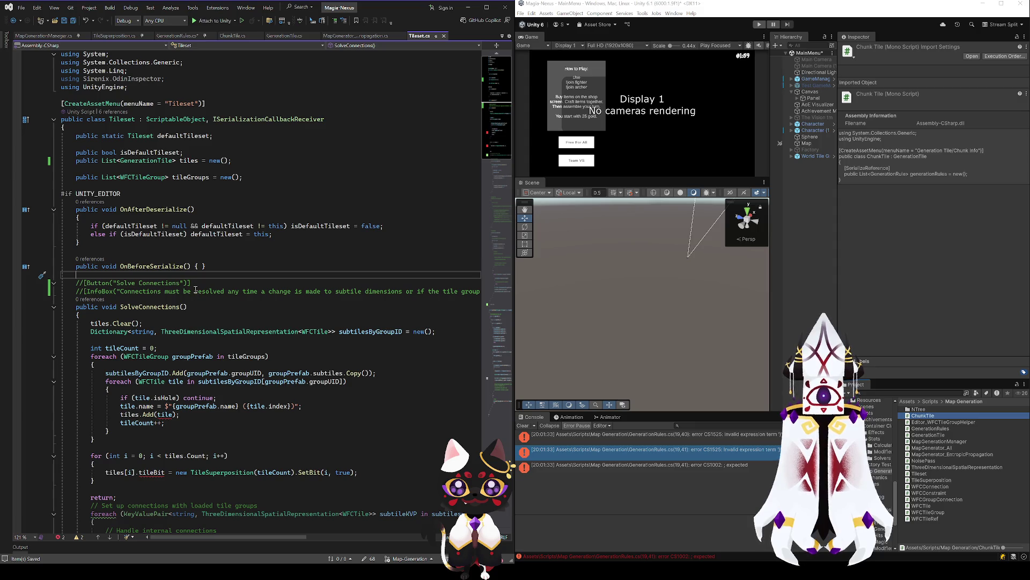
Check references to GenerationTile, then return to the GenerationRules error line from the Unity console.
left_click(183, 161)
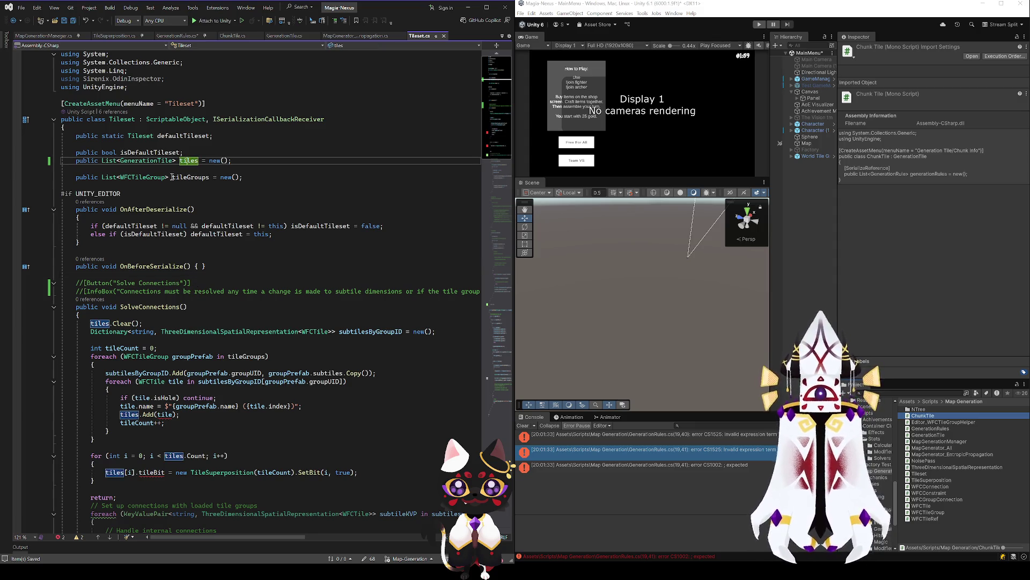
left_click(161, 161)
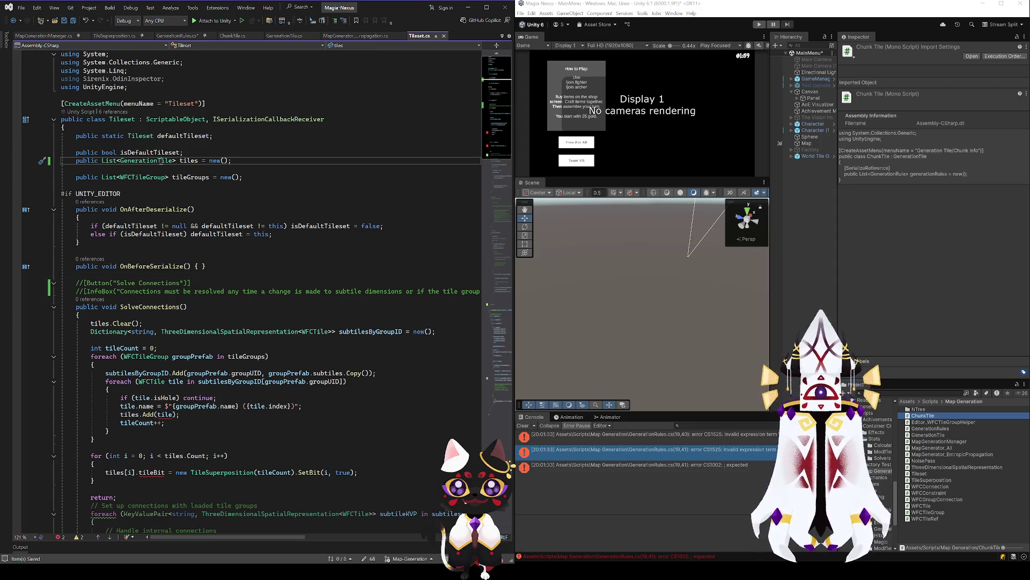
left_click(191, 164)
double_click(155, 161)
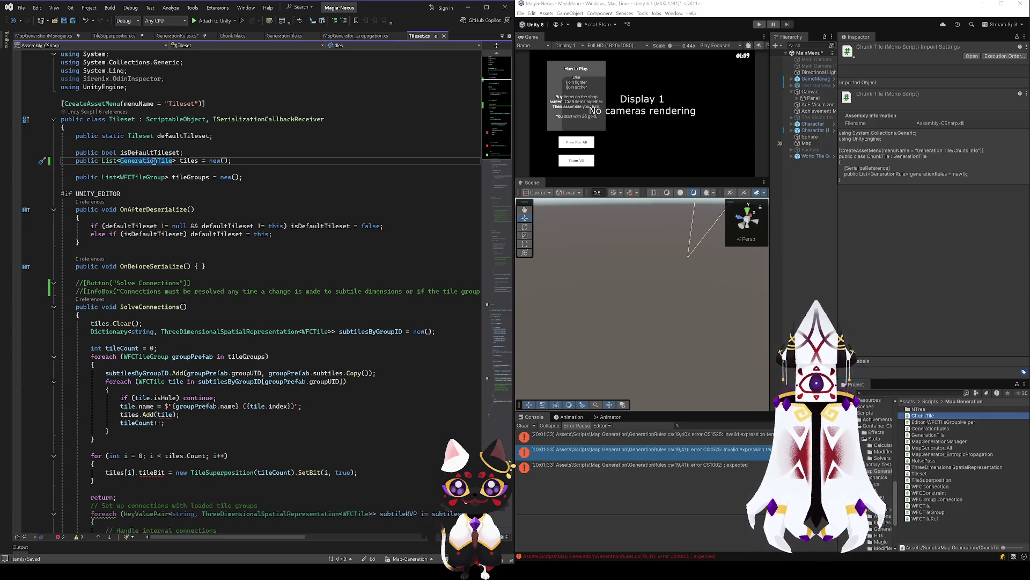
double_click(617, 434)
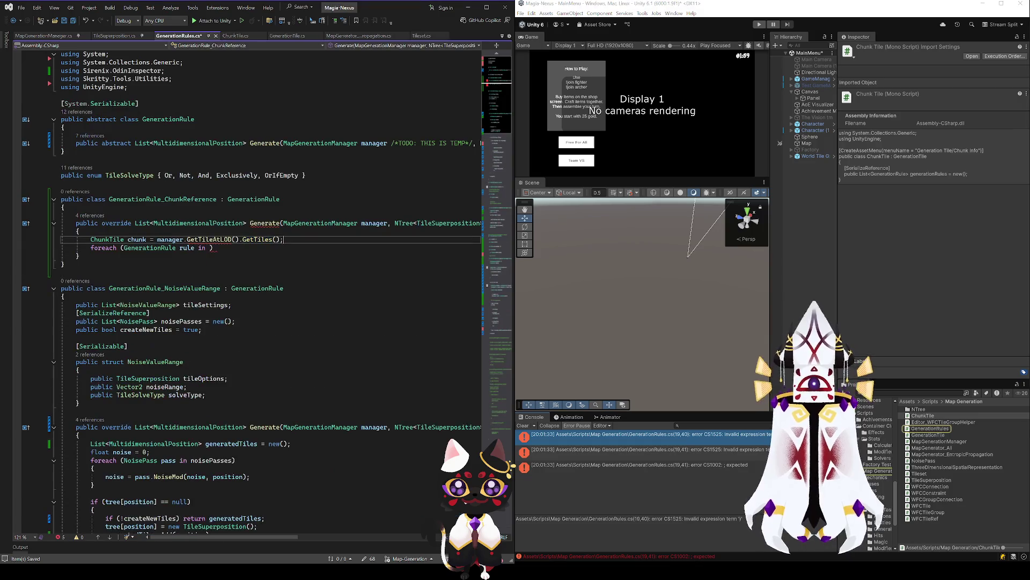
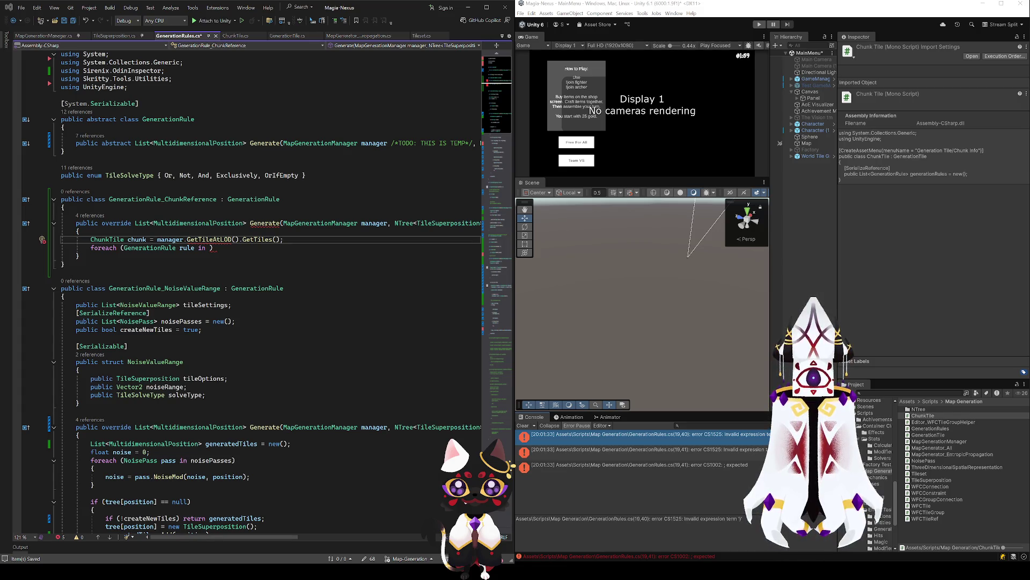
Pass (0, position) as the arguments to the GetTileAtLOD call in GenerationRules.cs and save.
left_click(251, 562)
key("Down")
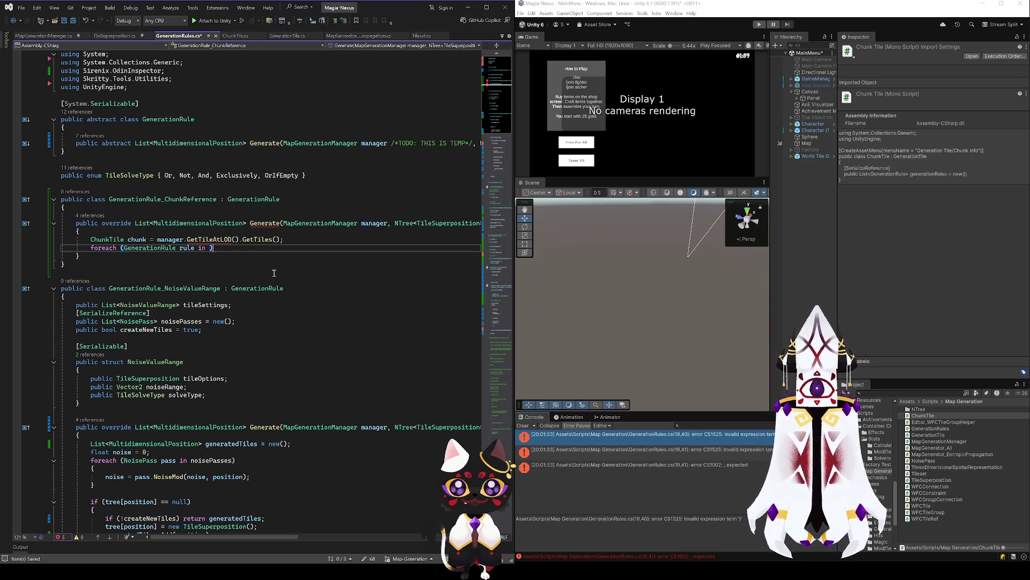
key("Up")
left_click(293, 242)
key("ctrl+s")
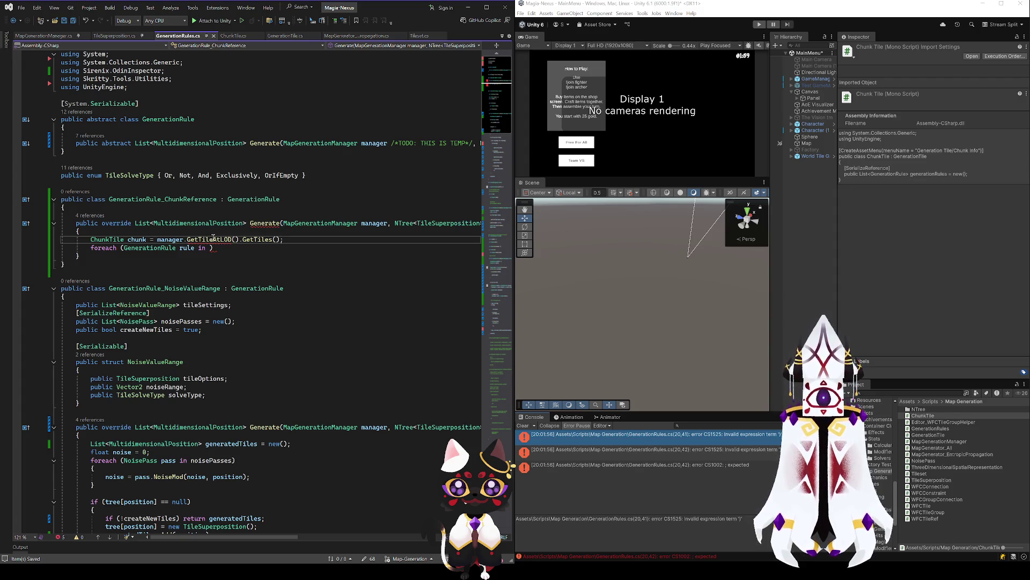
left_click(236, 239)
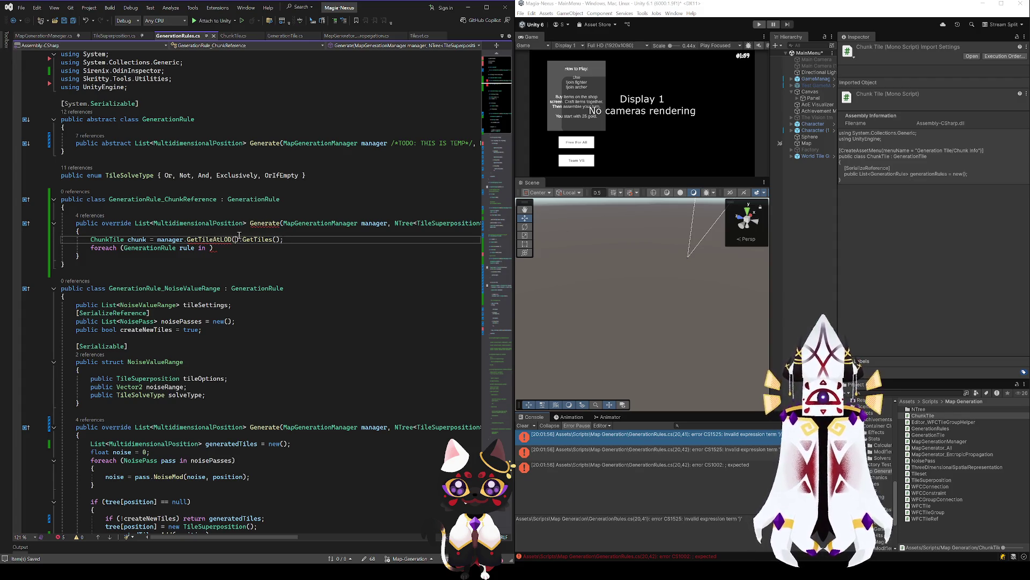
type("0, ")
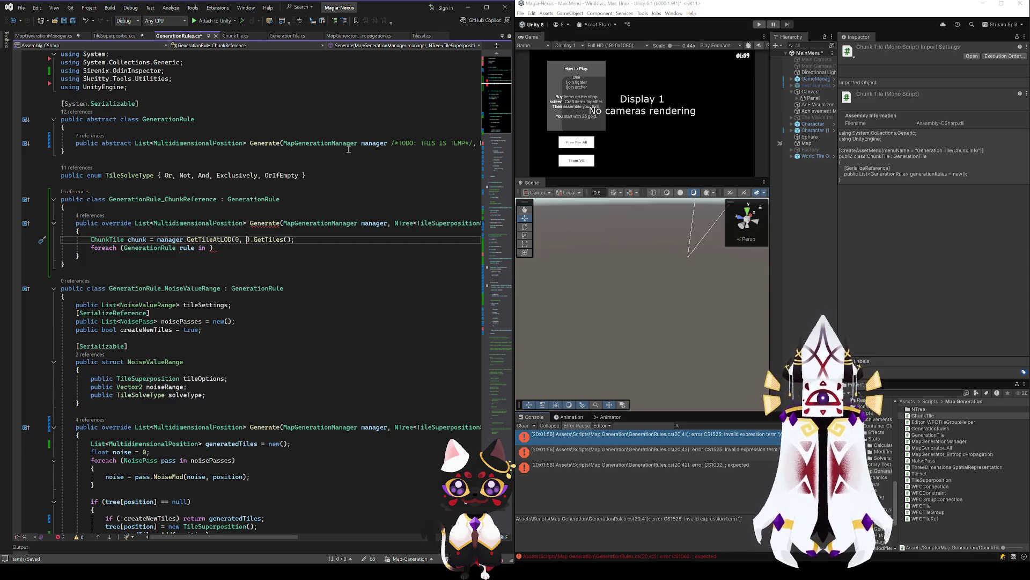
type("position")
key("ctrl+s")
Take element [0] as ChunkTile and add 'if (chunk == null) return new();', then save.
left_click(311, 242)
type("[0]")
left_click(327, 257)
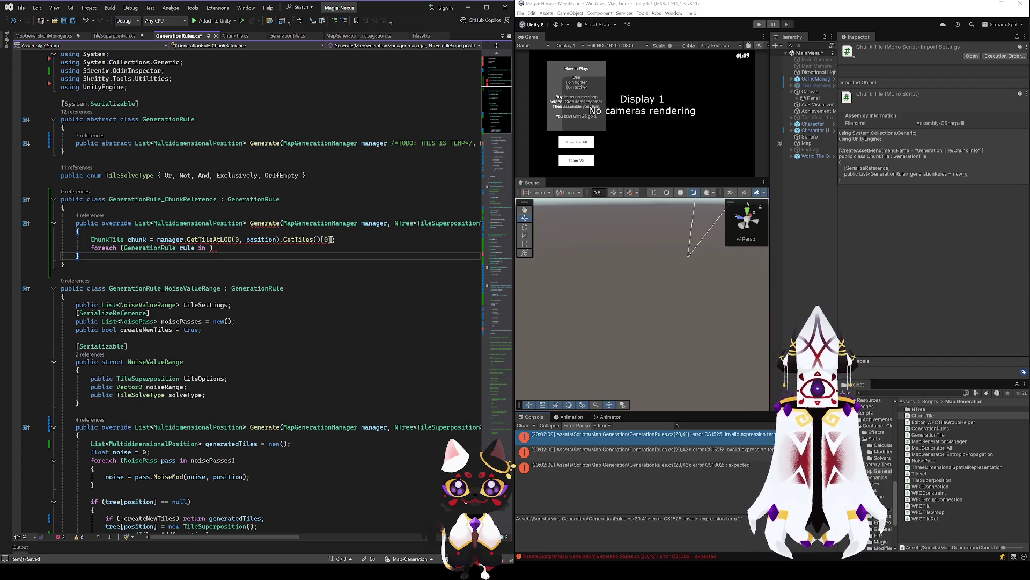
left_click(330, 240)
type("as C")
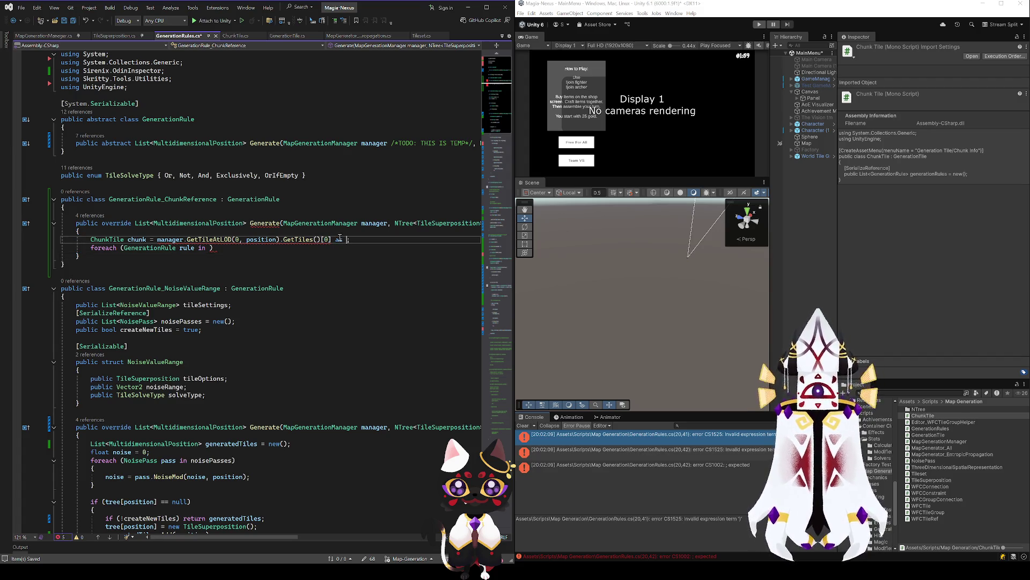
type("hunkTile")
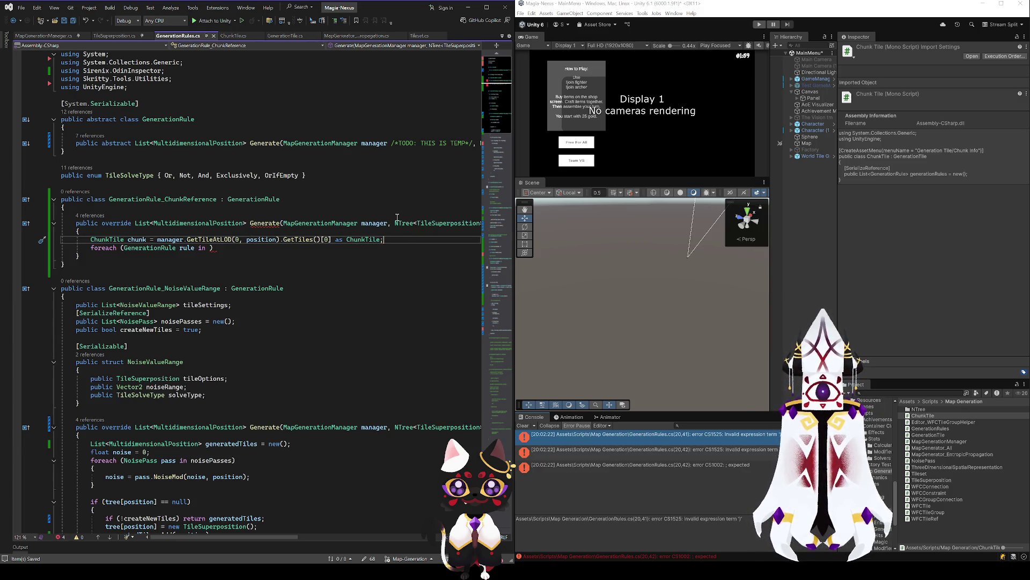
key("Return")
type("if (chunk =")
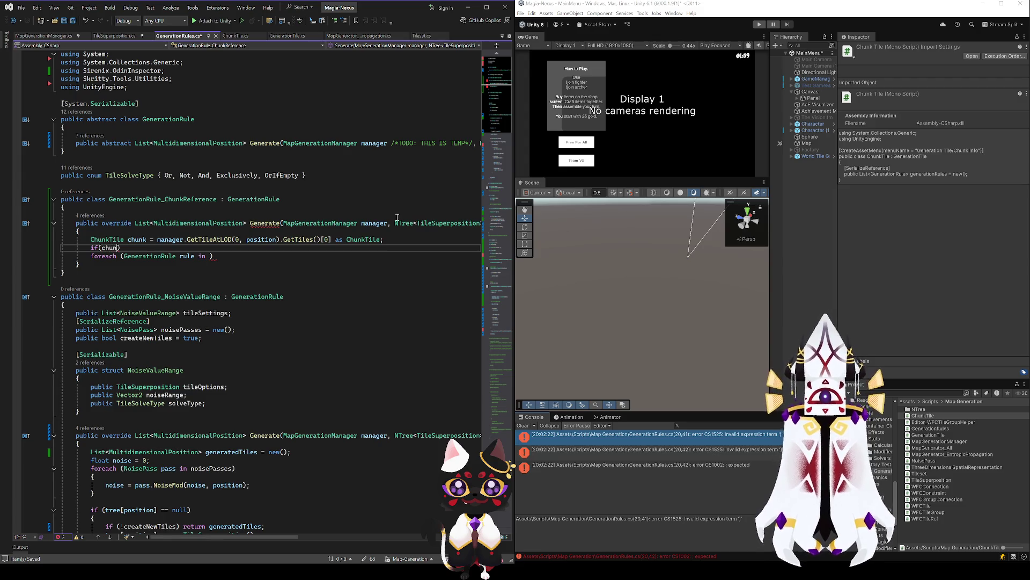
type("= null)")
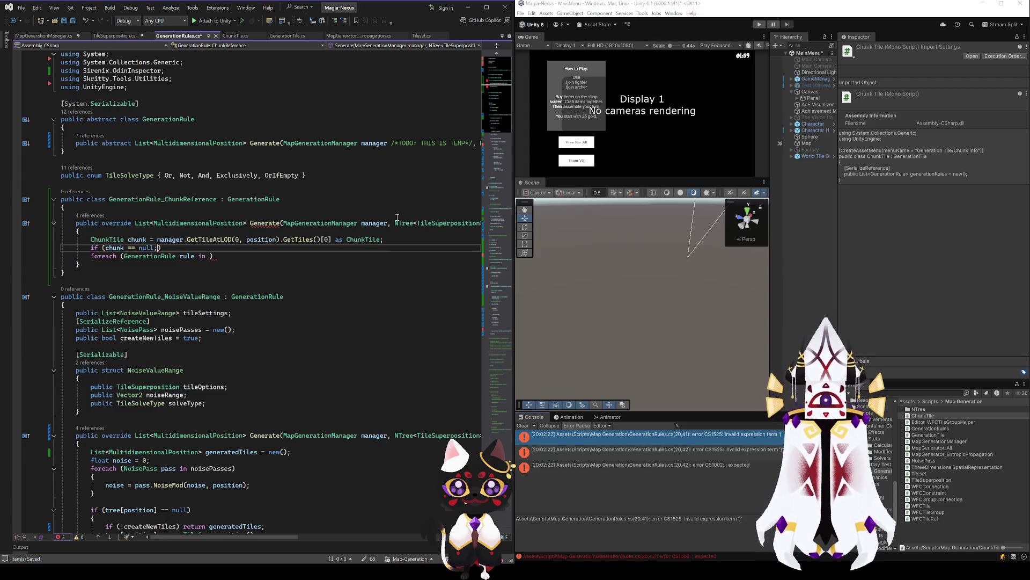
type(" return;")
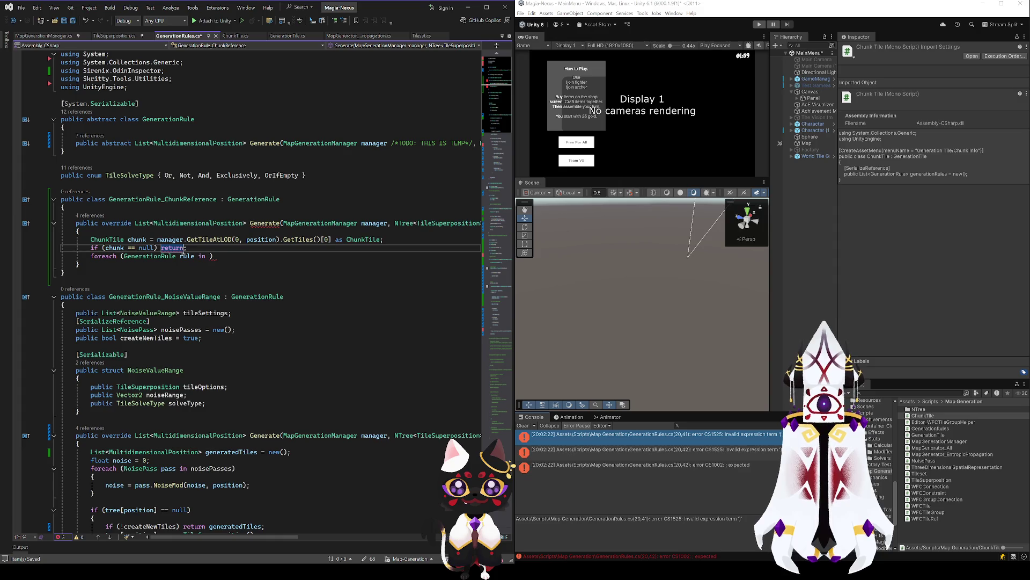
type("new()")
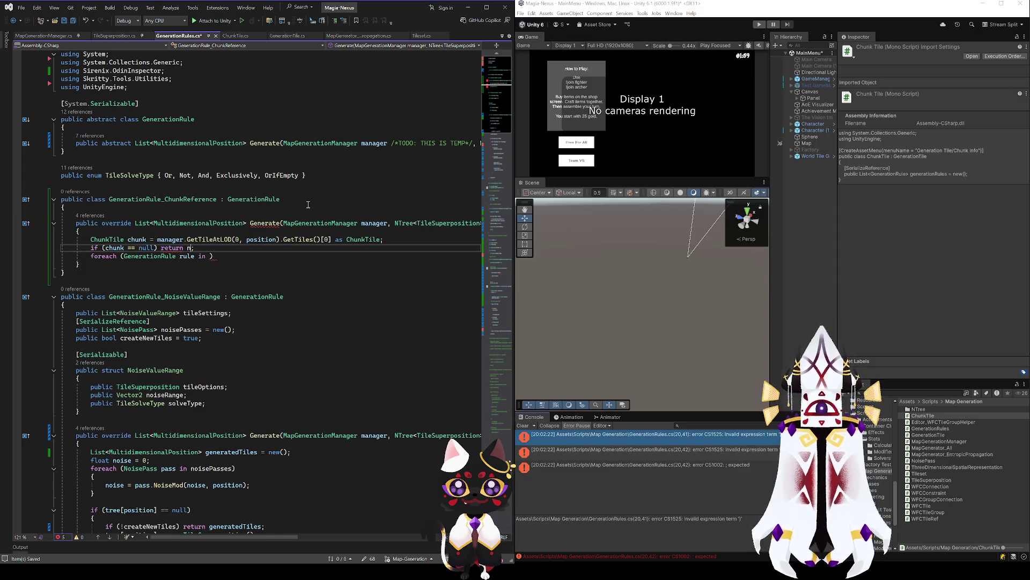
left_click(244, 258)
key("ctrl+s")
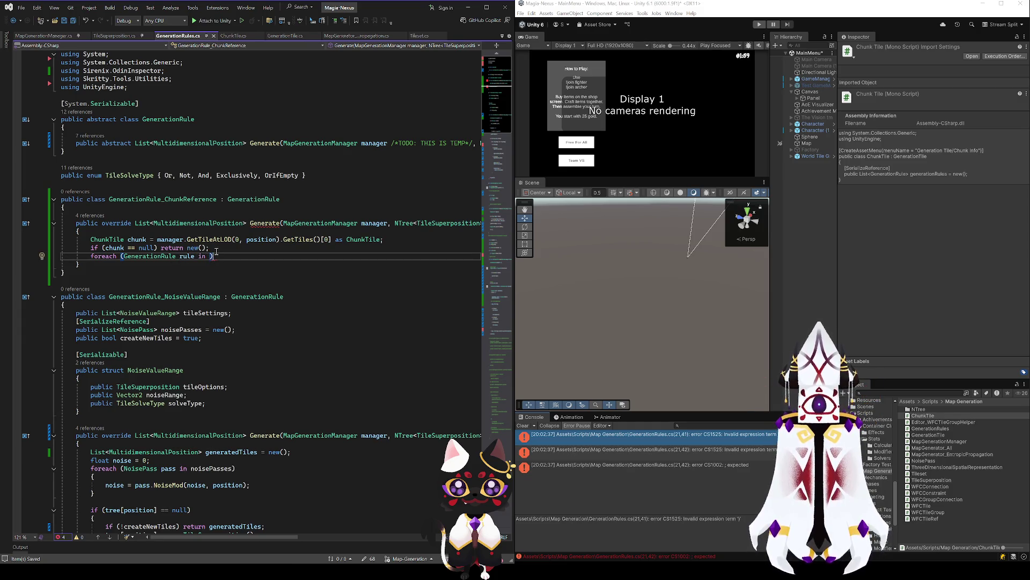
scroll(167, 400, "down", 3)
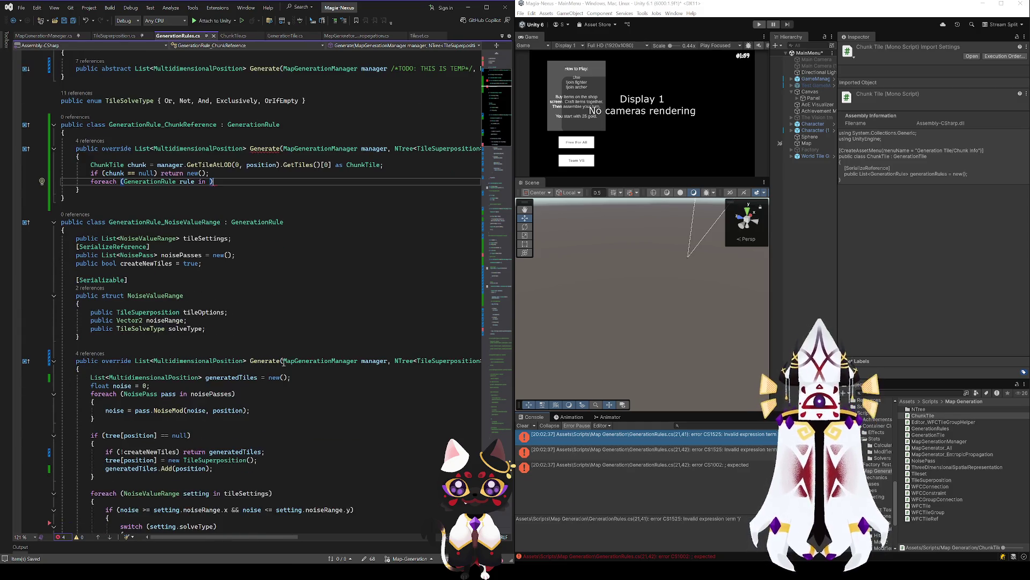
Move the generatedTiles list declaration above the chunk lookup and return generatedTiles when chunk is null.
left_click_drag(293, 378, 91, 378)
key("ctrl+c")
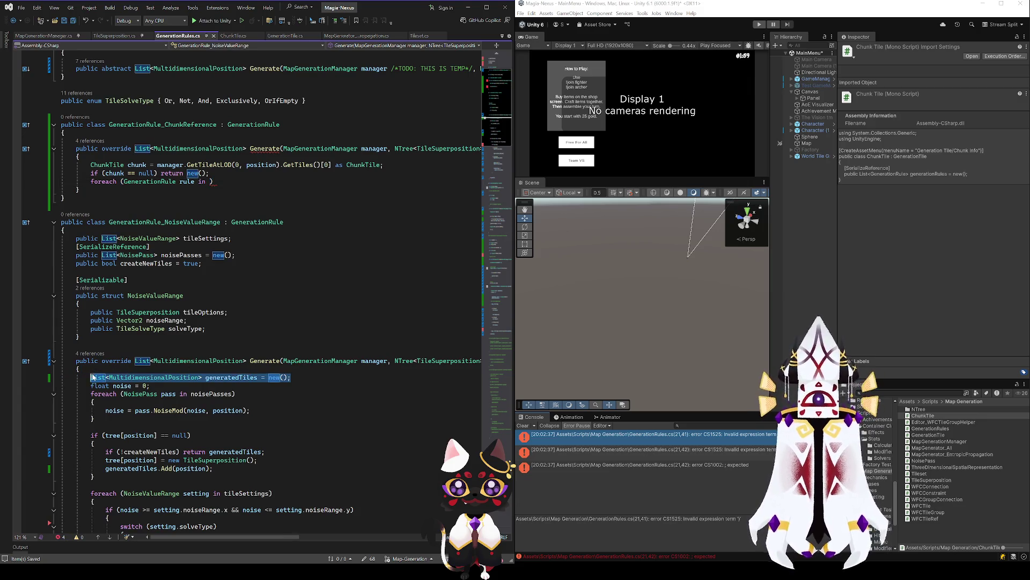
left_click(401, 165)
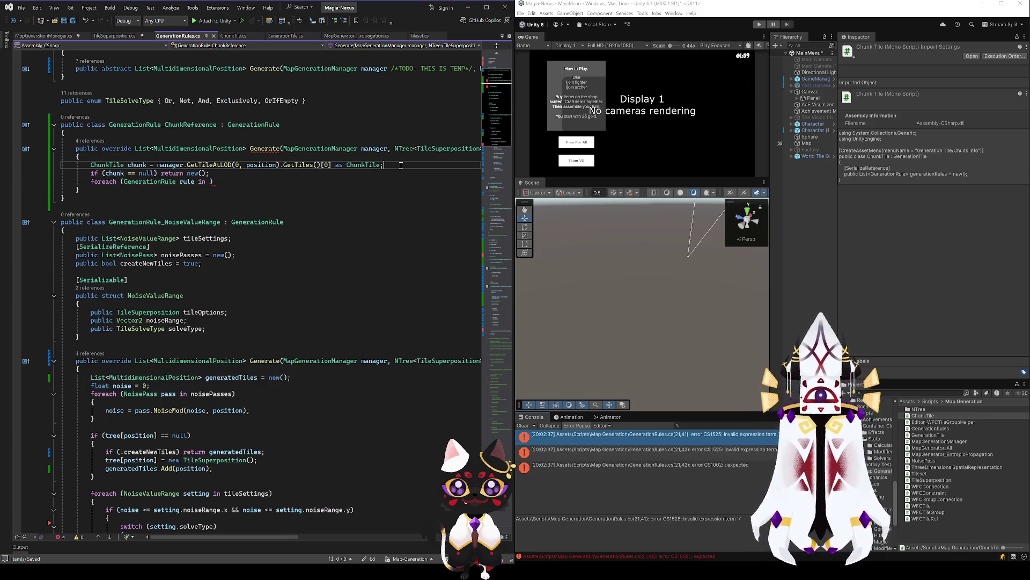
key("ctrl+Return")
key("ctrl+v")
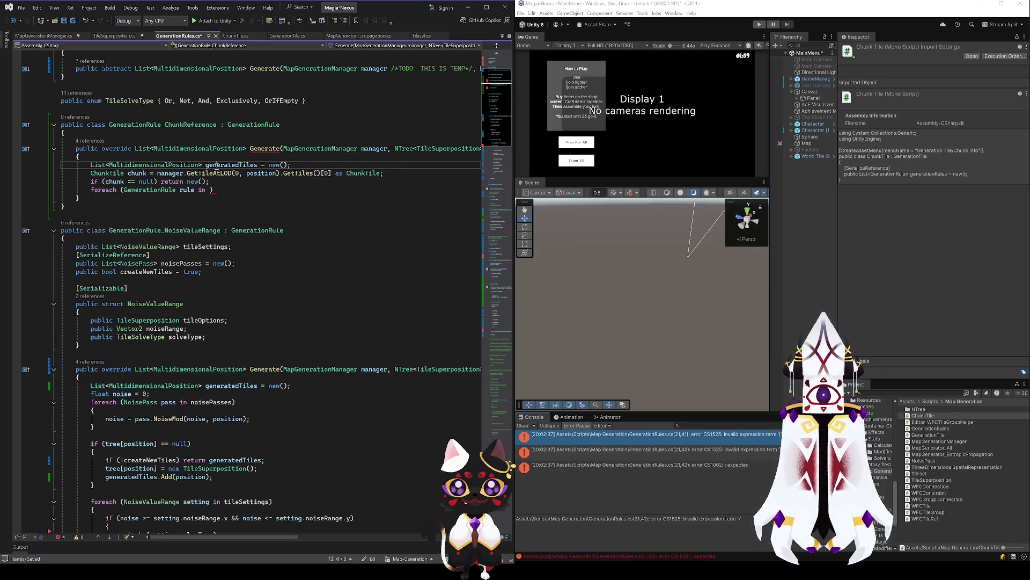
double_click(216, 165)
key("ctrl+c")
left_click_drag(207, 181, 187, 181)
key("ctrl+v")
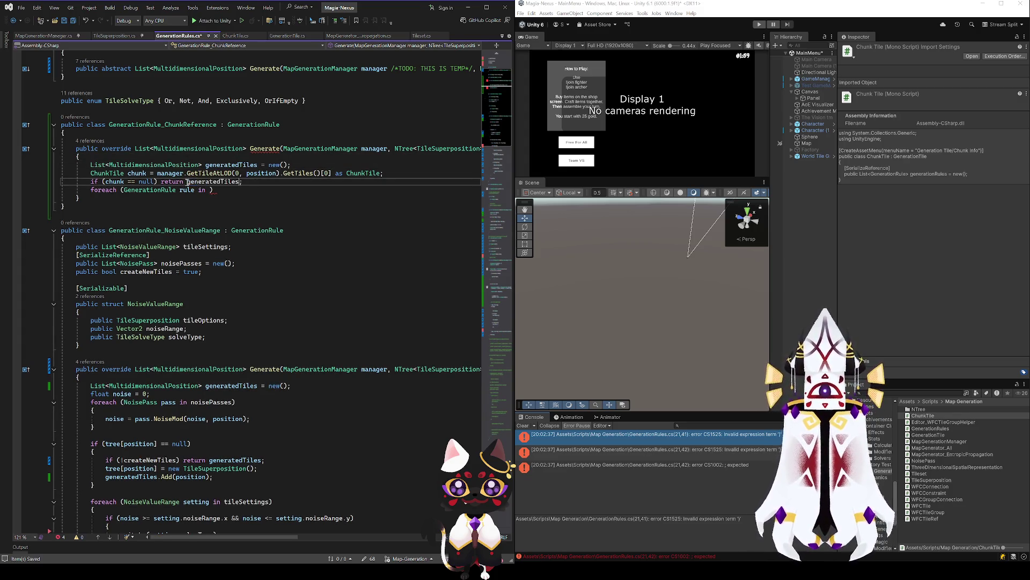
Make the foreach loop iterate over chunk.generationRules, with an opening brace for its body.
left_click(215, 191)
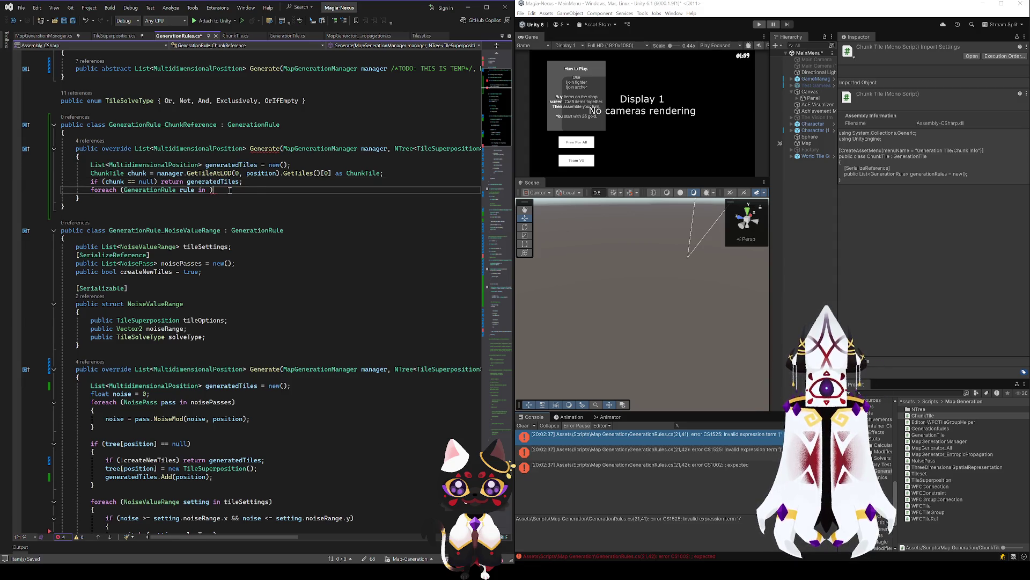
key("Return")
type("{")
key("Return")
scroll(251, 183, "up", 2)
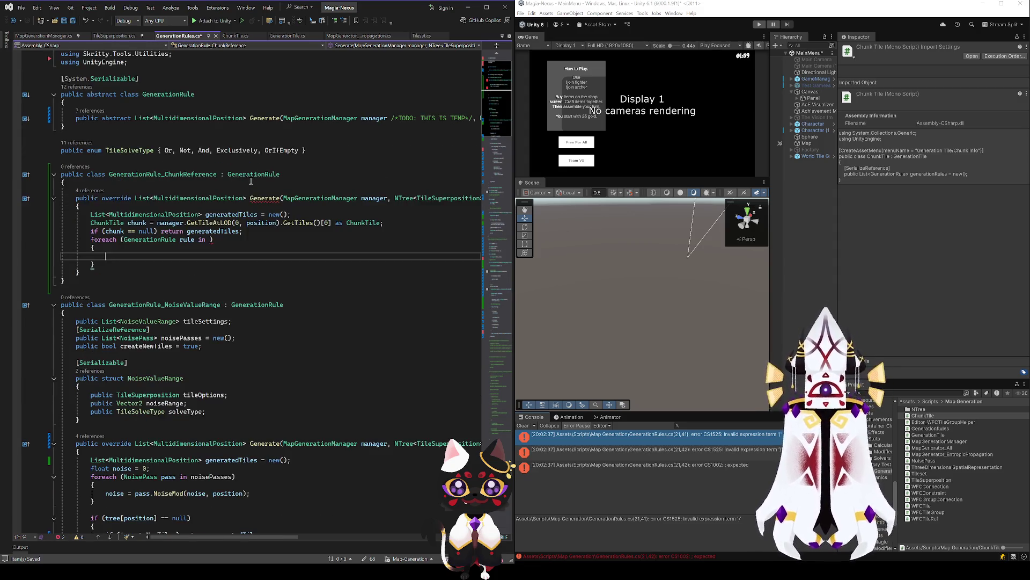
double_click(135, 224)
key("ctrl+c")
left_click(213, 239)
key("ctrl+v")
type(".generationRules")
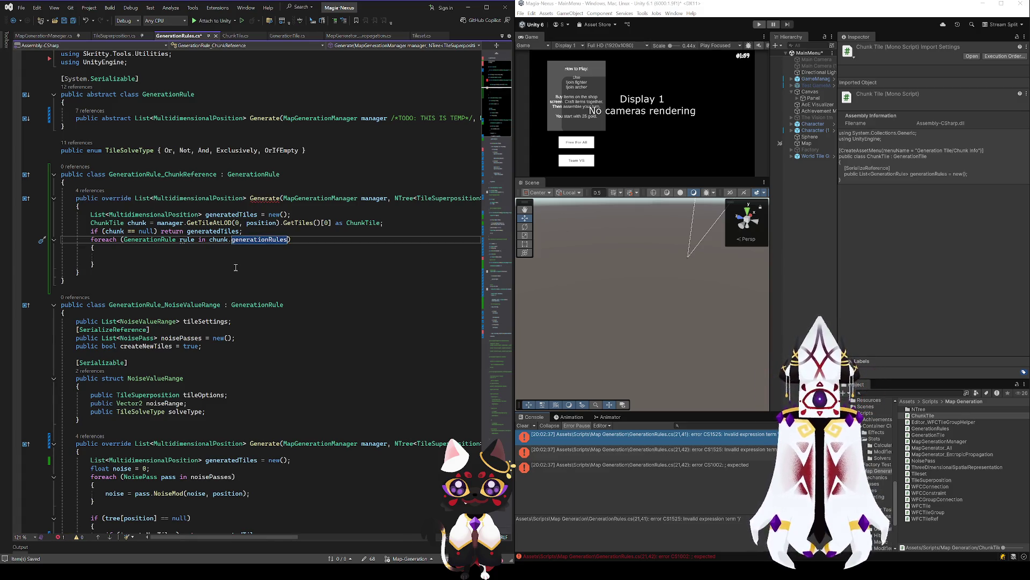
Inside the loop, wrap rule.Generate in generatedTiles.Add(...).
left_click(220, 223)
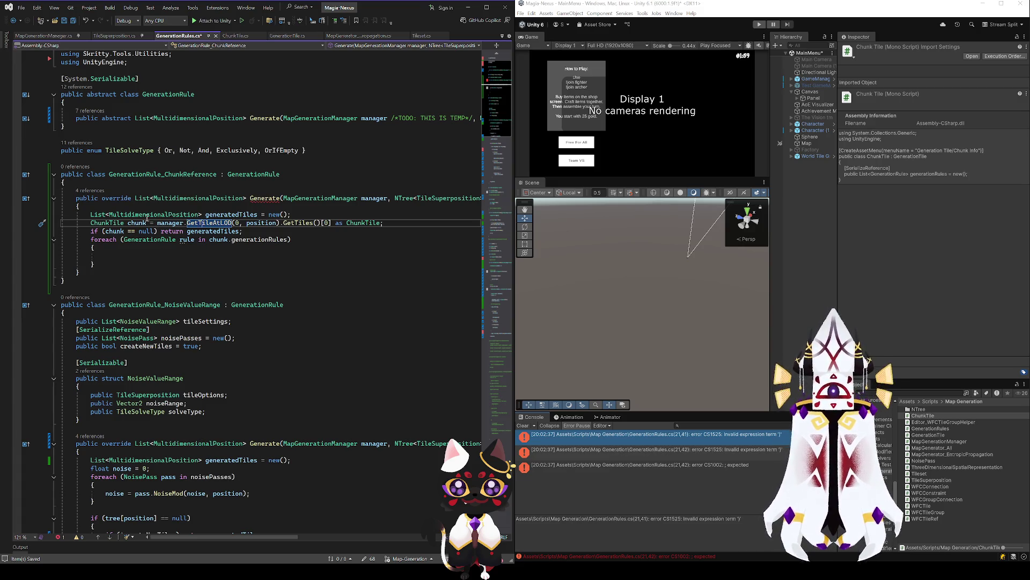
left_click(187, 239)
key("Down")
key("Down")
type("rule.")
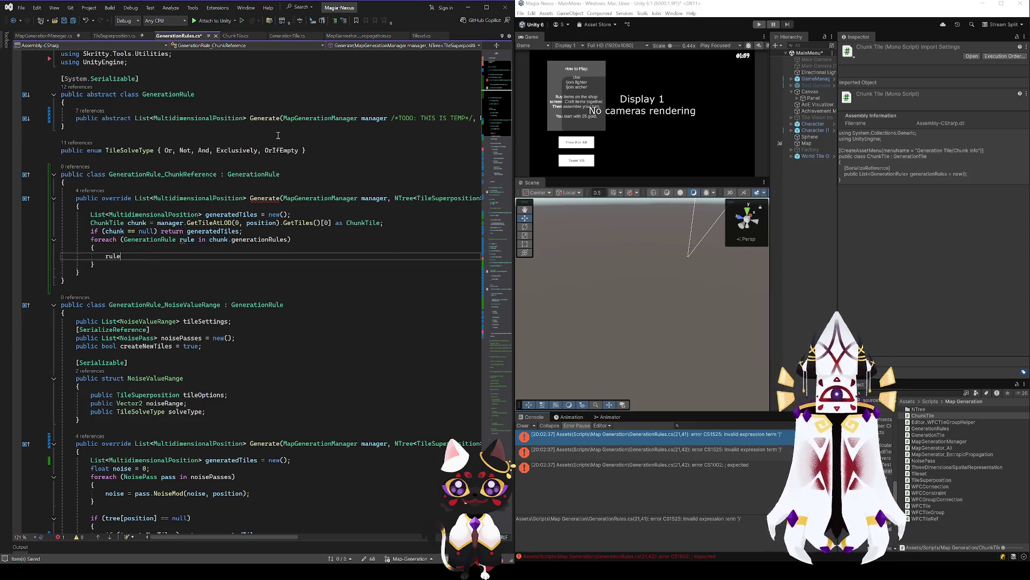
type("Ge")
key("Tab")
key("Tab")
key("ctrl+s")
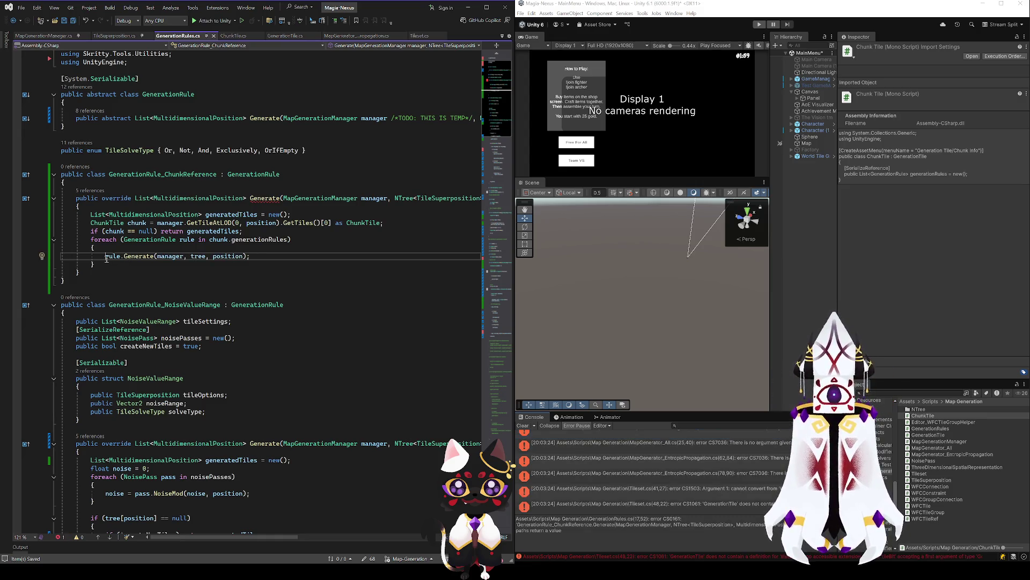
key("Home")
type("generatedTiles")
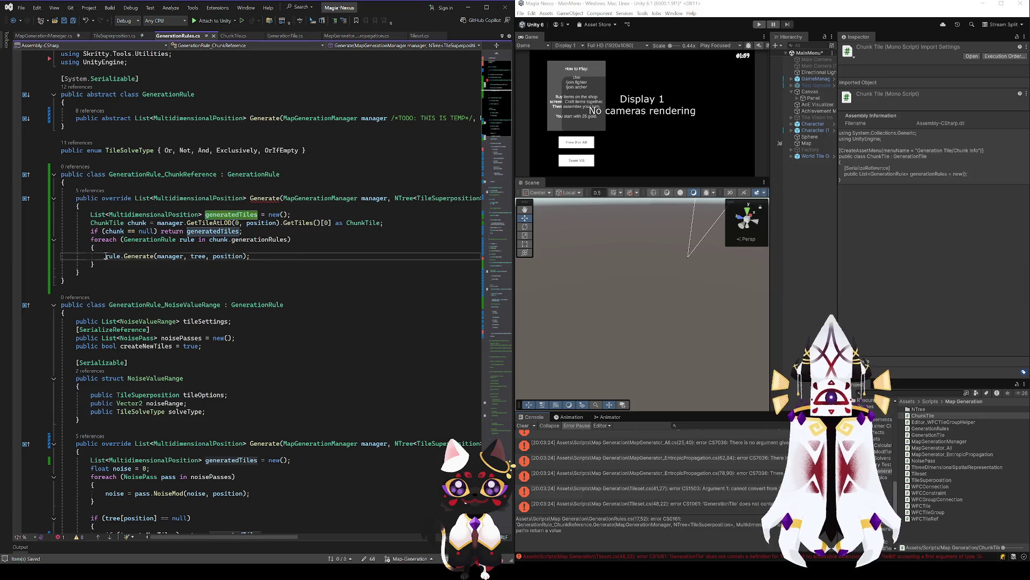
type(".Add(")
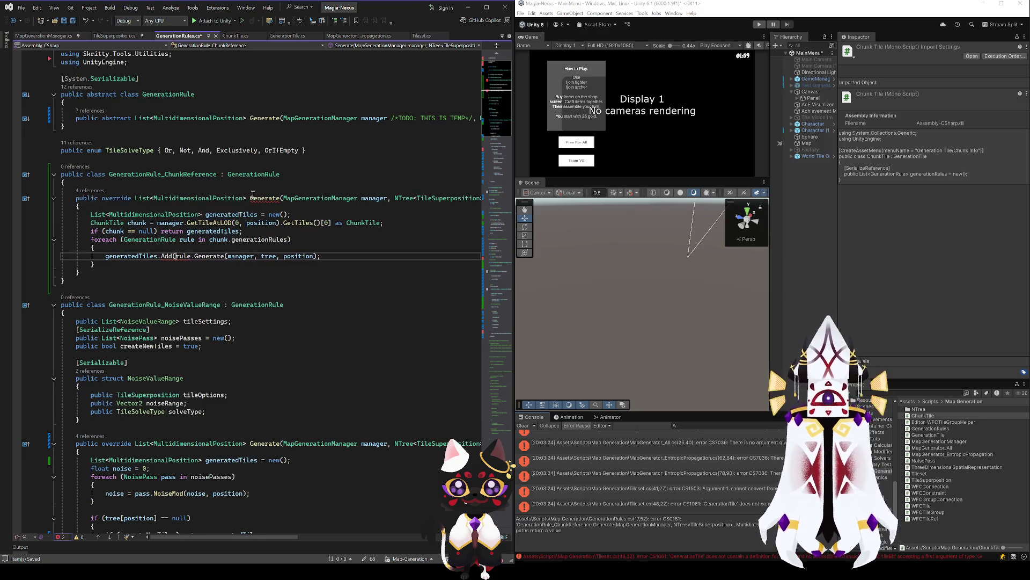
key("End")
key("Left")
type(")")
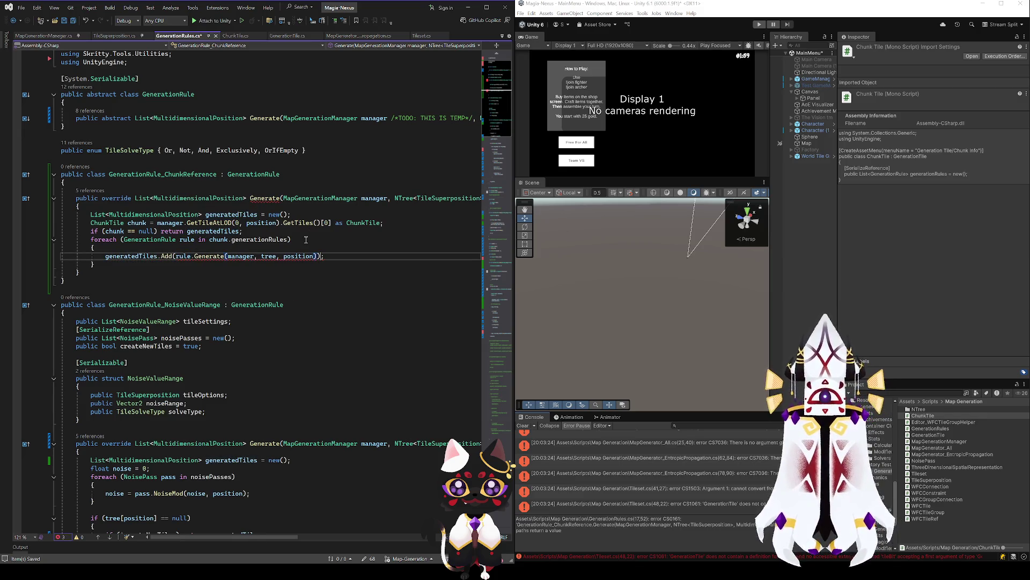
Change Add to AddRange and add 'return generatedTiles;' after the foreach loop.
left_click(173, 256)
type("Range")
key("ctrl+s")
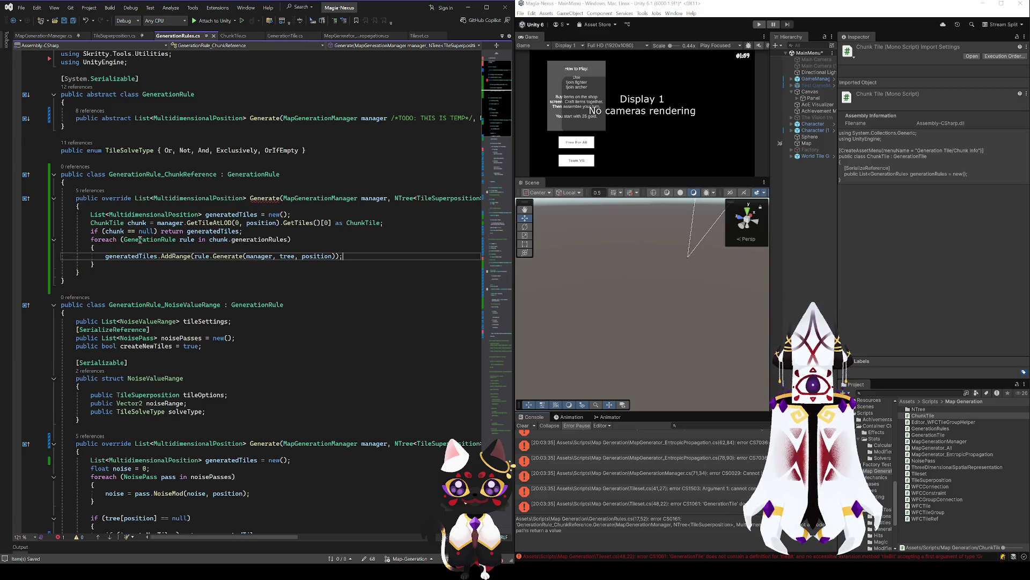
double_click(226, 215)
left_click(131, 265)
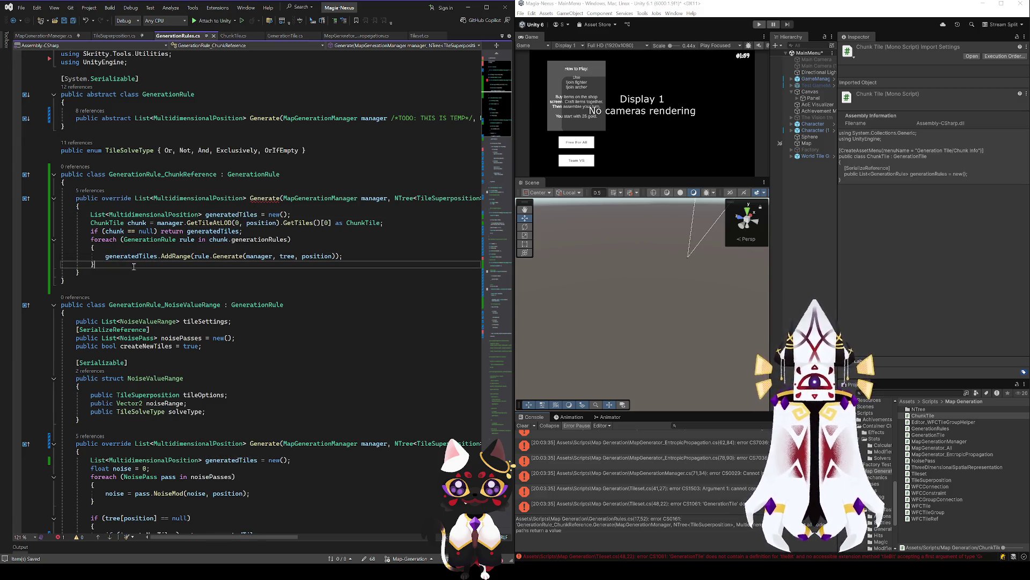
key("Return")
type("return generatedTiles;")
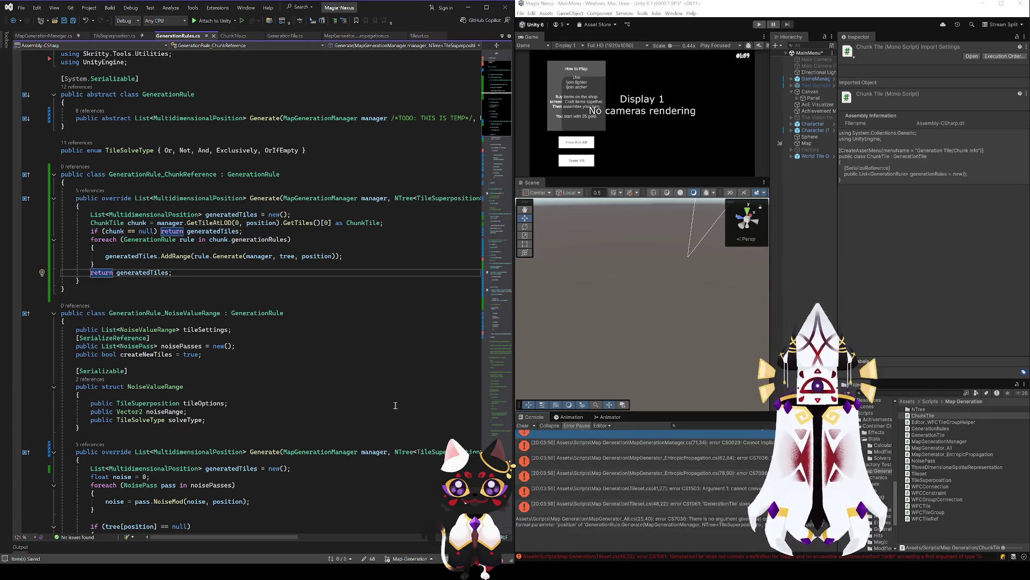
key("alt+Tab")
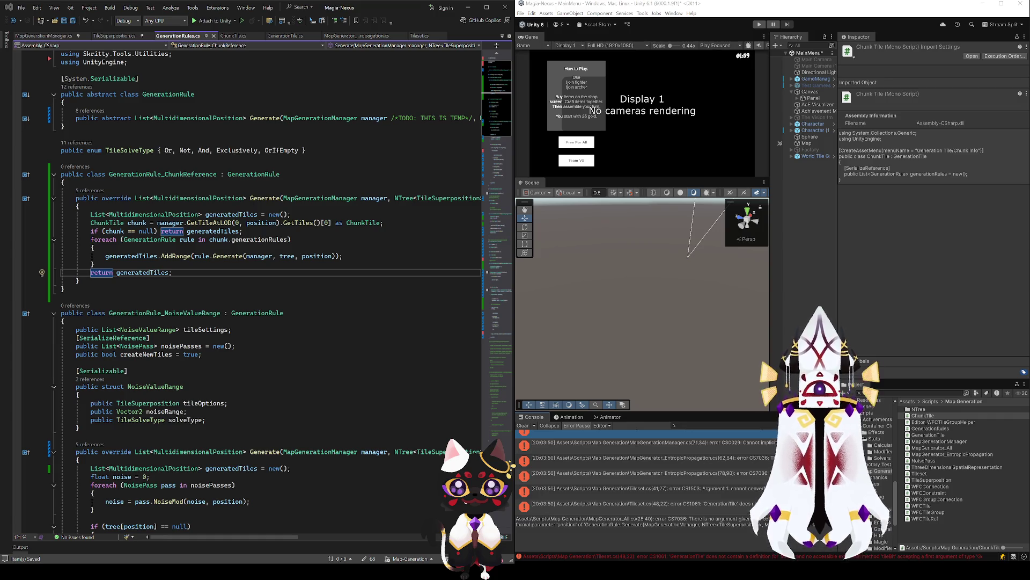
key("alt+Tab")
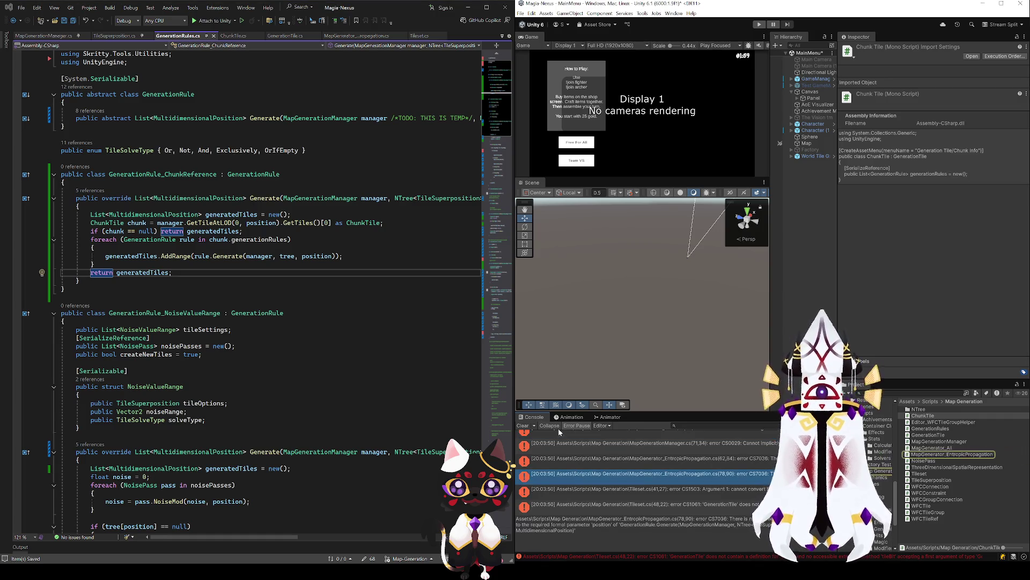
double_click(621, 448)
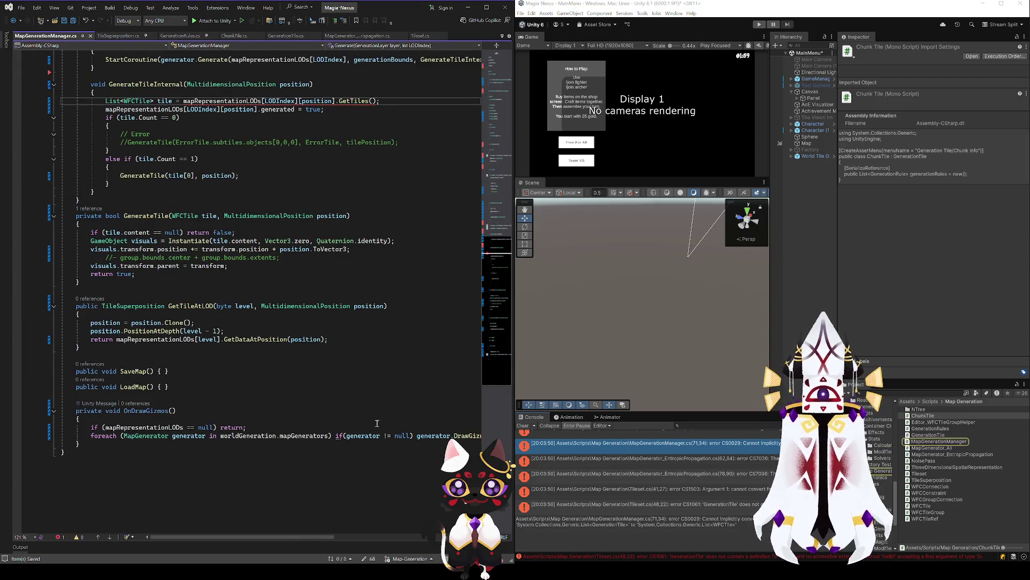
Change the tile list's type in MapGenerationManager.cs from WFCTile to GenerationTile.
scroll(321, 237, "up", 3)
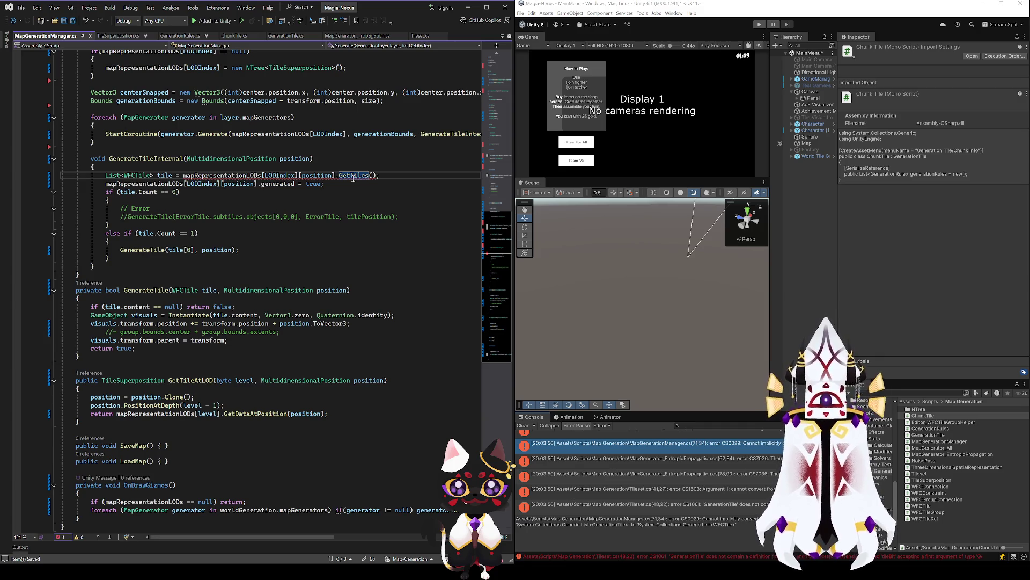
scroll(298, 351, "up", 3)
scroll(298, 351, "up", 3)
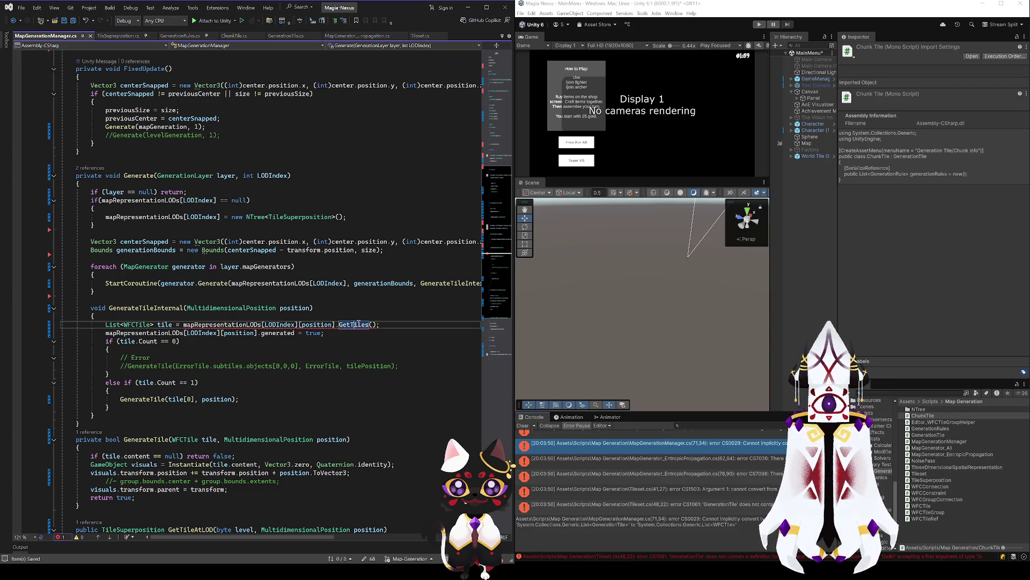
left_click(140, 308)
double_click(140, 324)
key("BackSpace")
type("Gene")
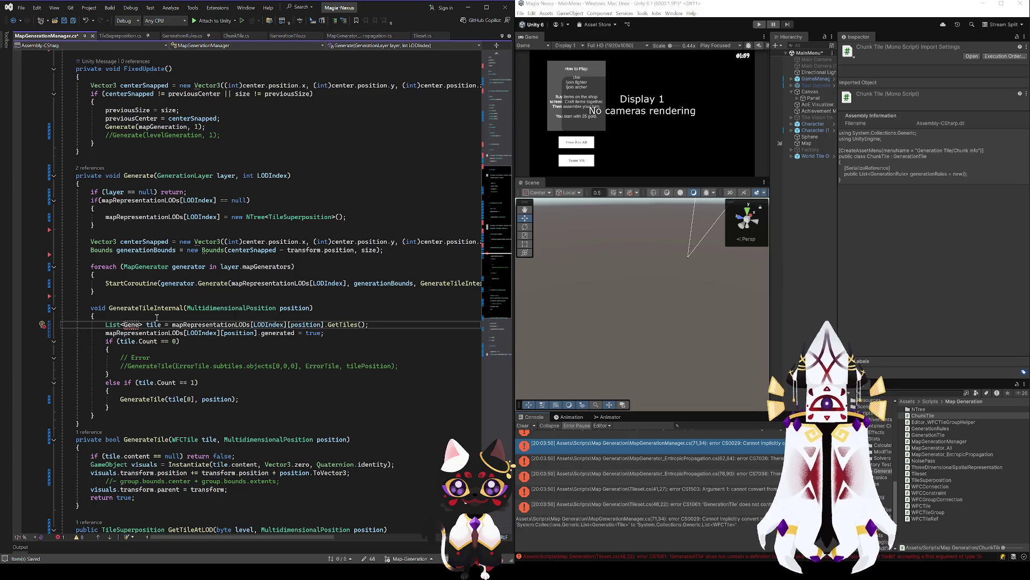
type("rationTile")
key("ctrl+s")
Change GenerateTile's parameter type from WFCTile to GenerationTile and save.
left_click(140, 332)
double_click(139, 325)
key("ctrl+c")
double_click(142, 439)
key("ctrl+v")
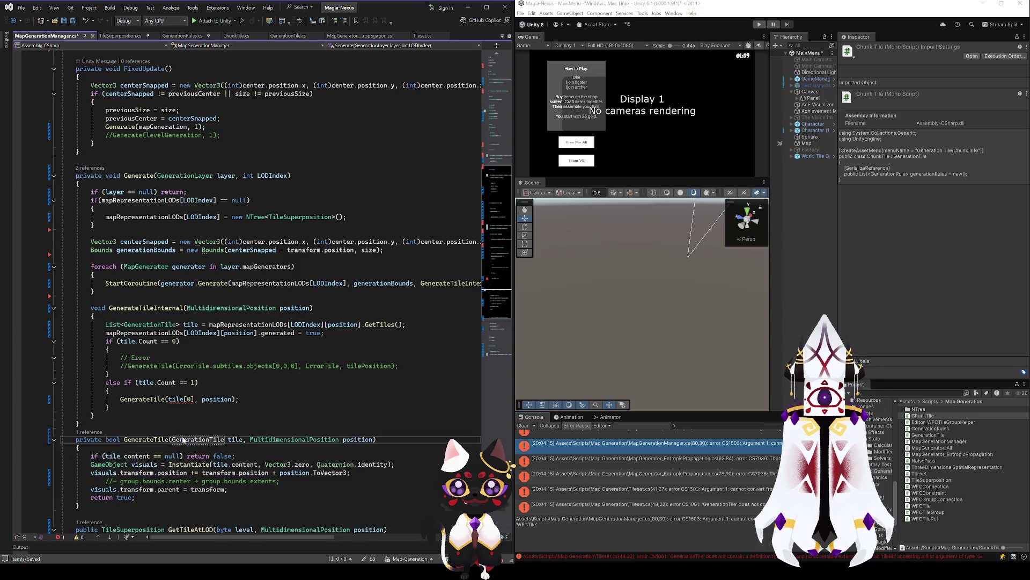
key("ctrl+s")
Comment out the tile.content null check and visuals creation, position and parent lines, then save.
left_click(89, 464)
left_click(136, 456)
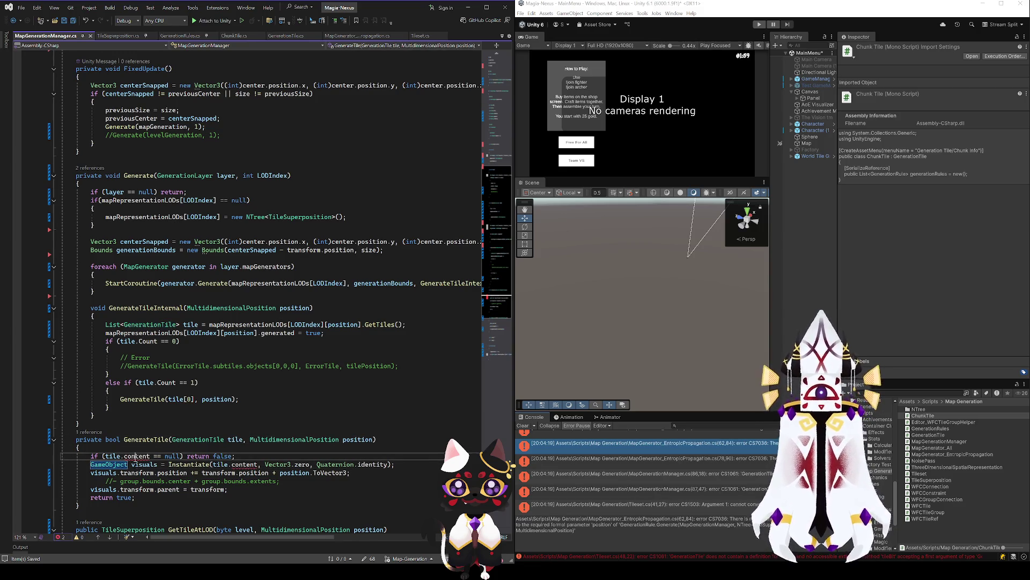
key("Home")
type("//")
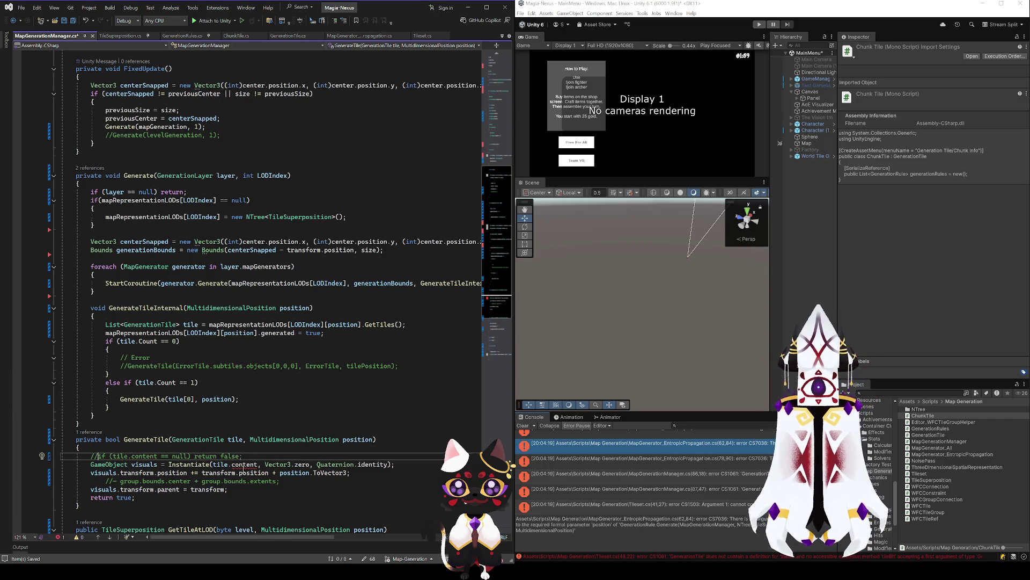
left_click(108, 473)
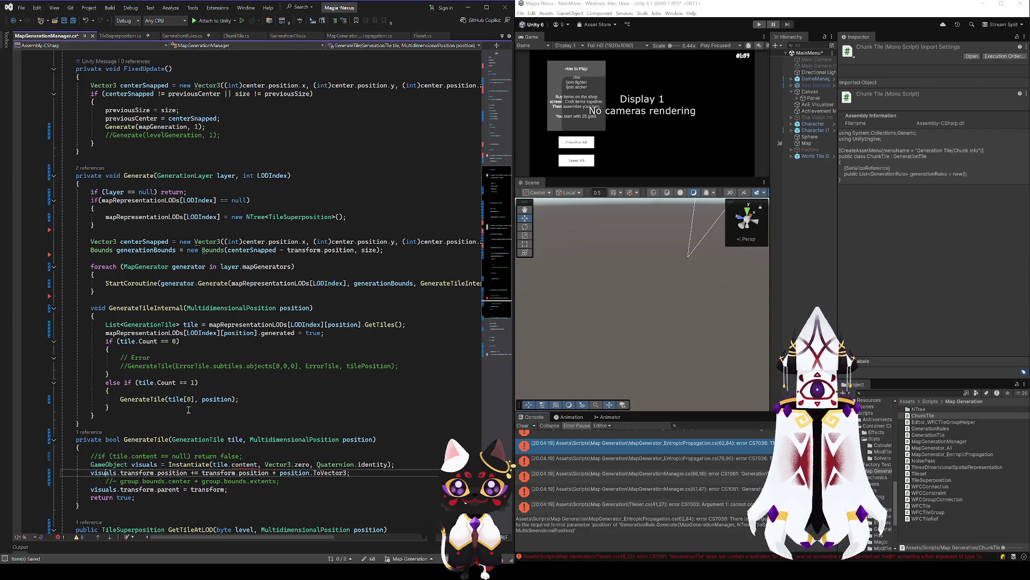
left_click(88, 464)
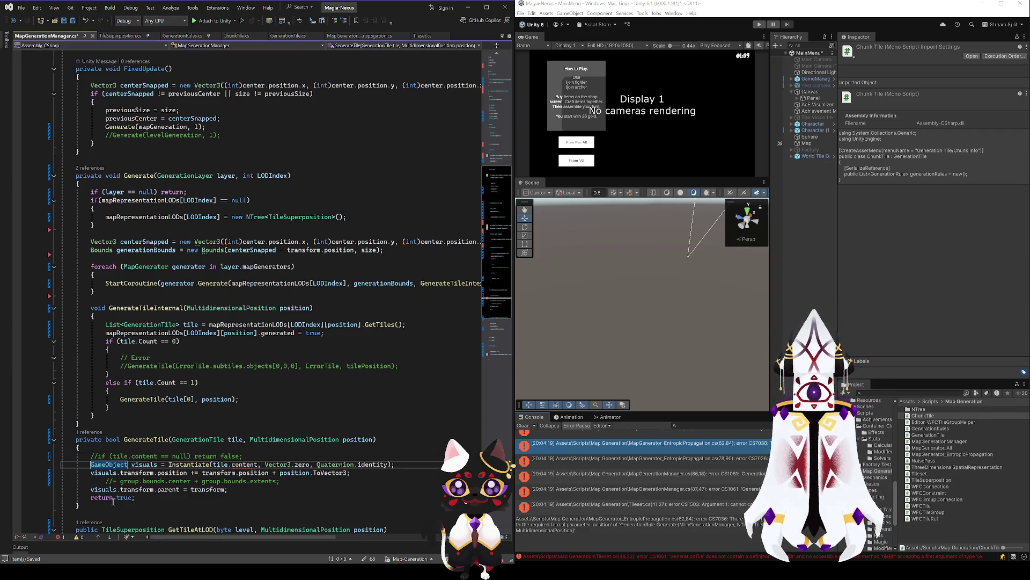
type("//")
left_click(90, 473)
type("//")
left_click(90, 489)
type("///")
key("ctrl+s")
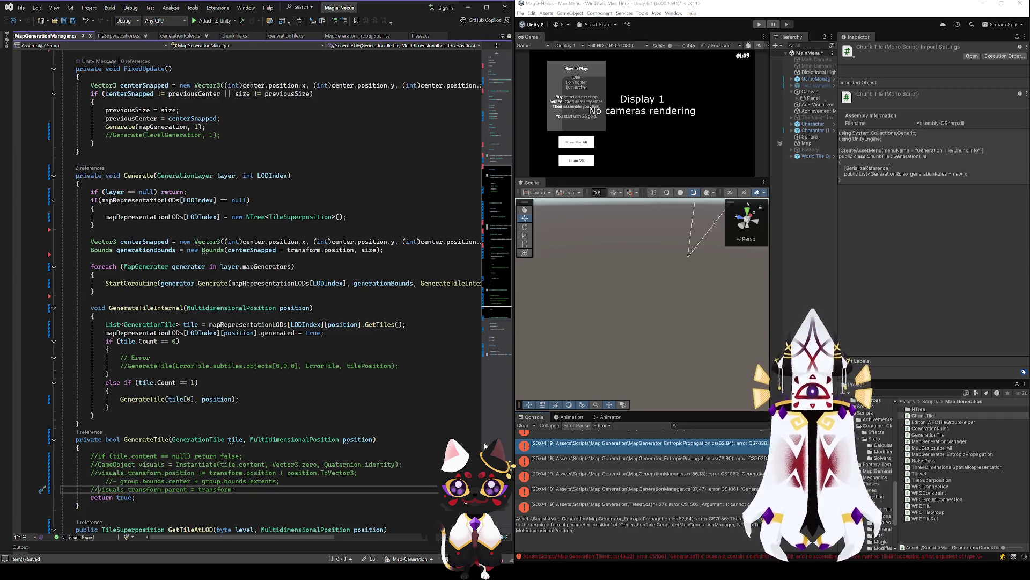
double_click(617, 434)
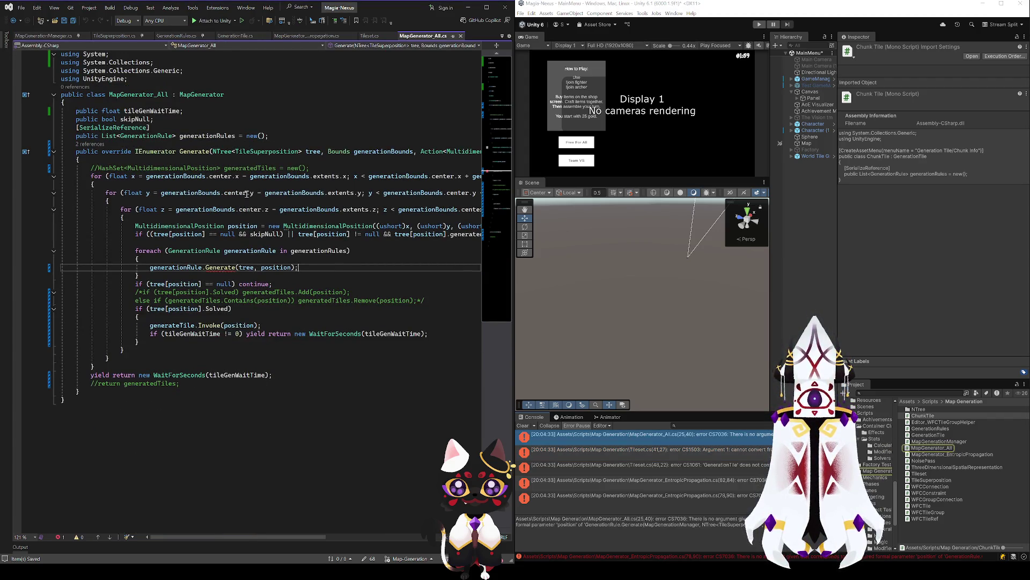
Scroll through MapGenerator_EntropicPropagation.cs, select the Tileset.cs console error, then go to Obsidian.
key("ctrl+Tab")
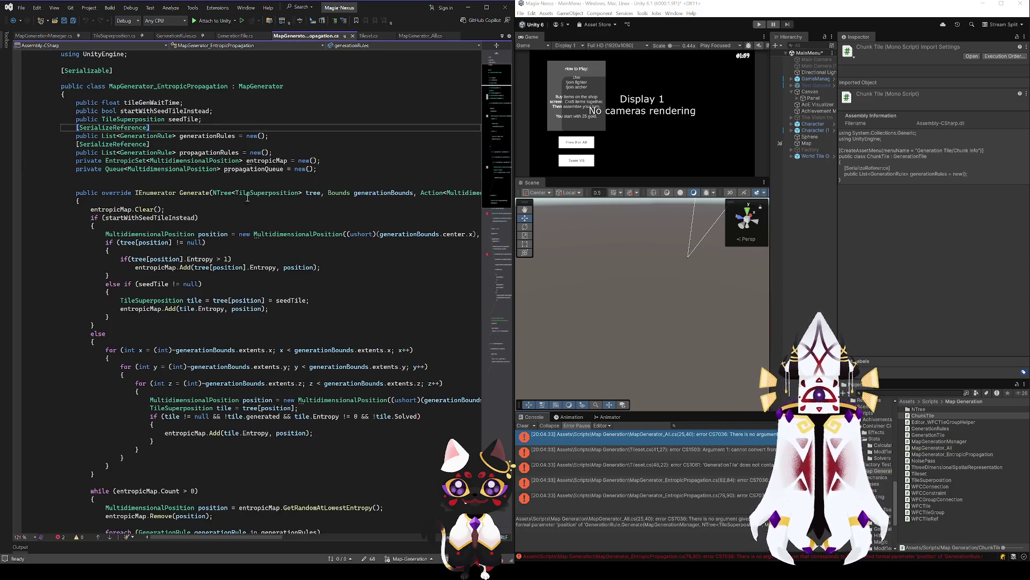
scroll(318, 199, "up", 1)
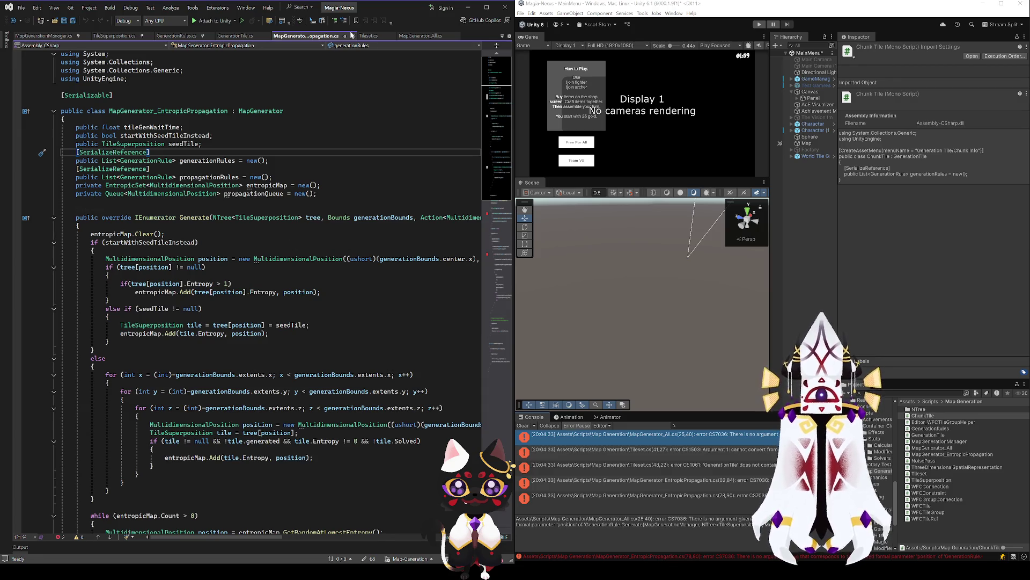
scroll(263, 359, "down", 7)
scroll(263, 355, "up", 3)
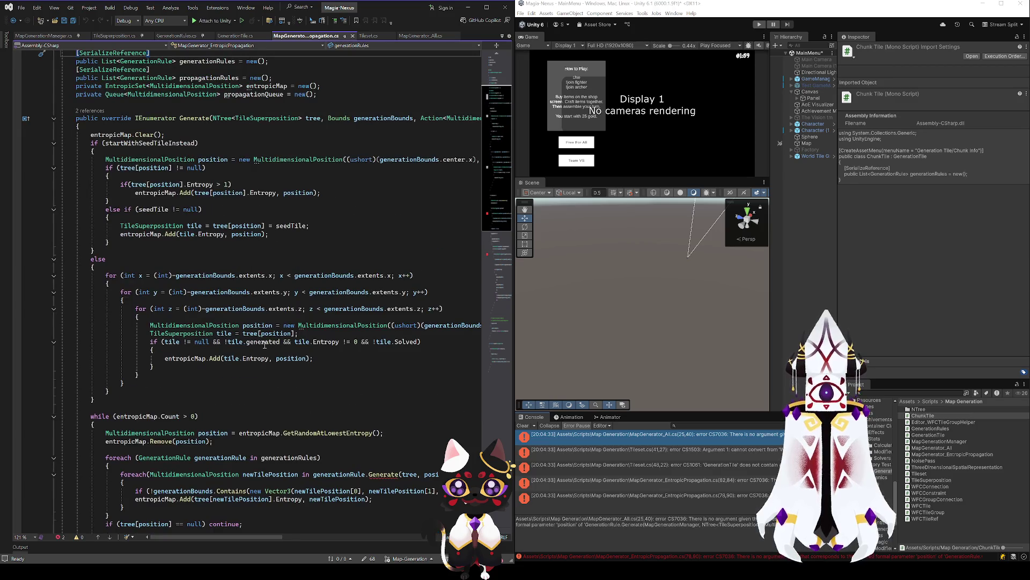
scroll(245, 339, "down", 5)
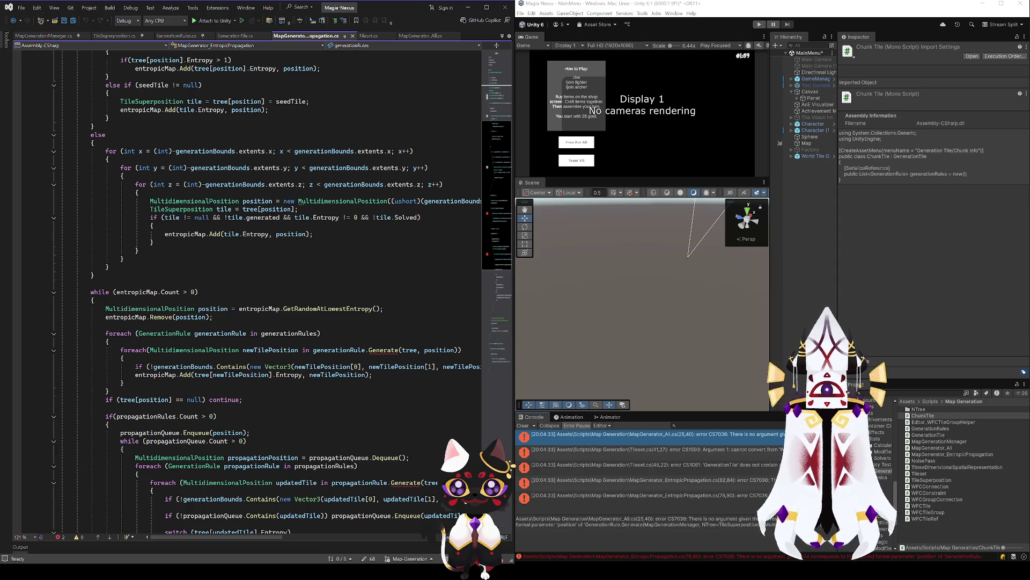
left_click(645, 449)
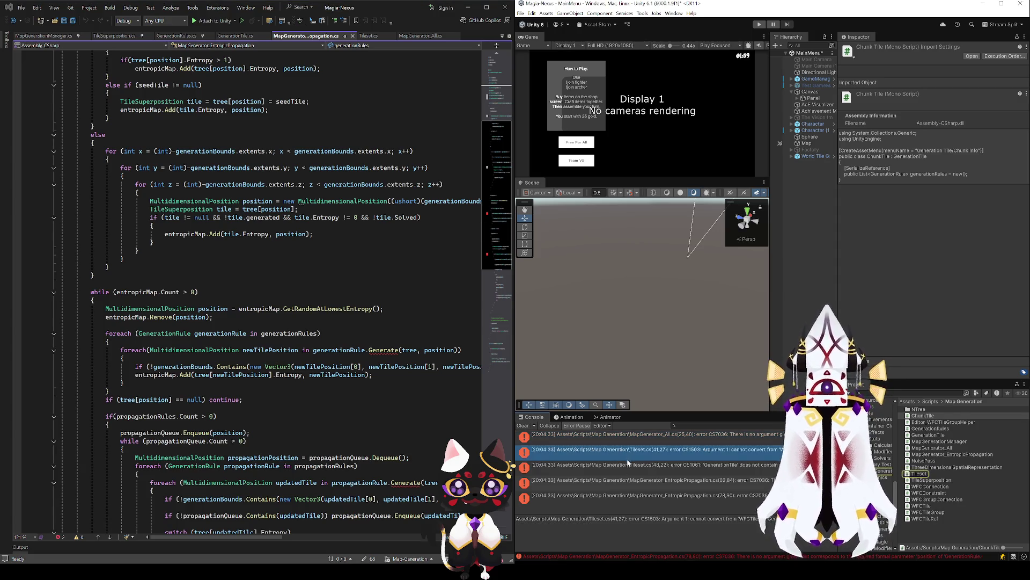
key("alt+Tab")
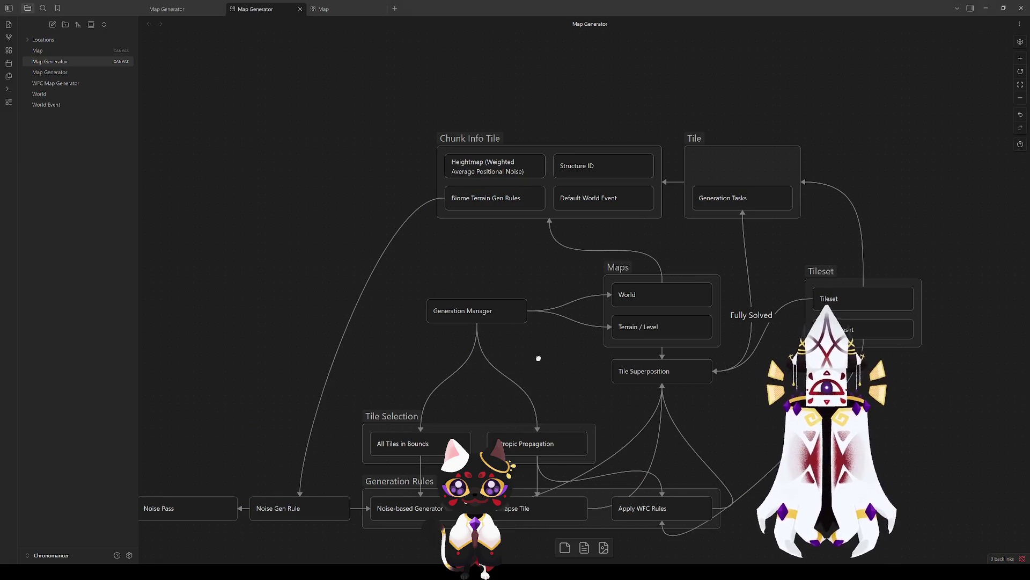
Select the Chunk Info Tile group on the Map Generator canvas and pan to its Noise Gen Rule links.
scroll(539, 356, "down", 1)
left_click(472, 118)
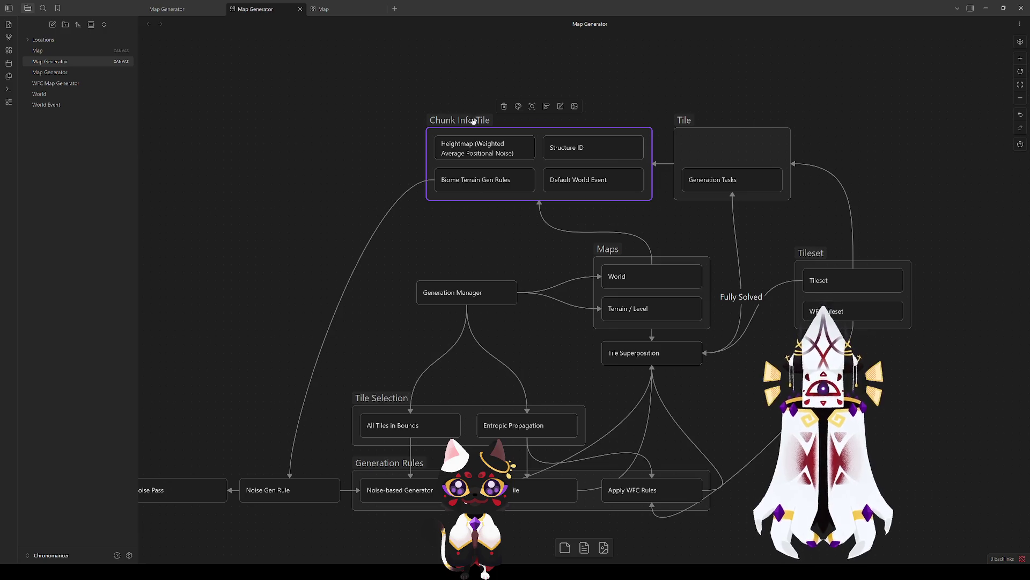
scroll(299, 429, "left", 3)
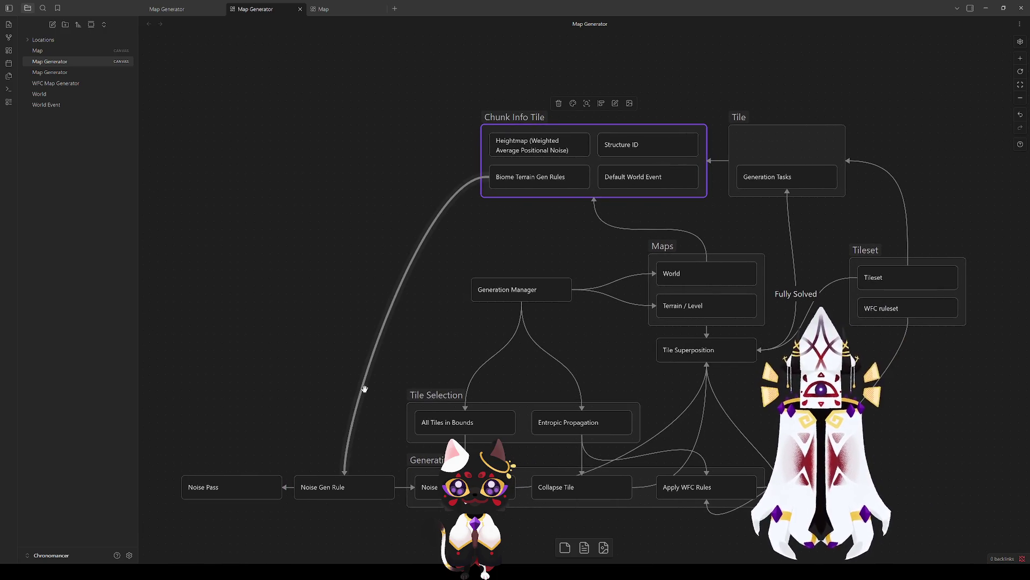